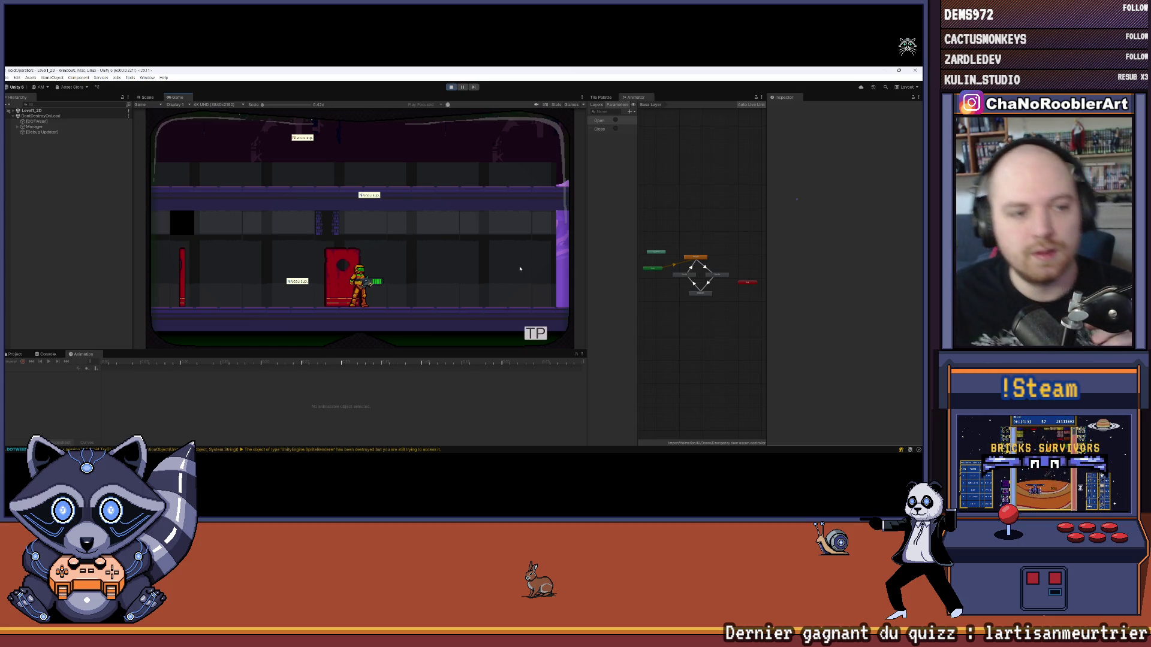
Load the 2D level from the Mission 1 level list
key("a")
key("a")
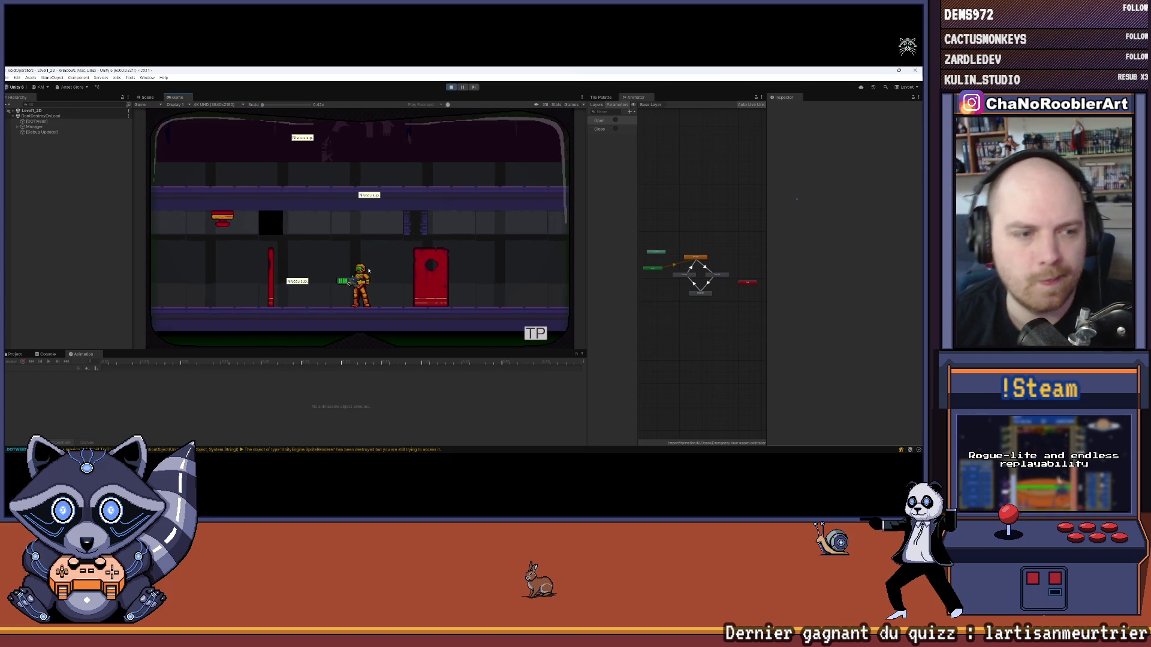
key("Escape")
left_click(197, 250)
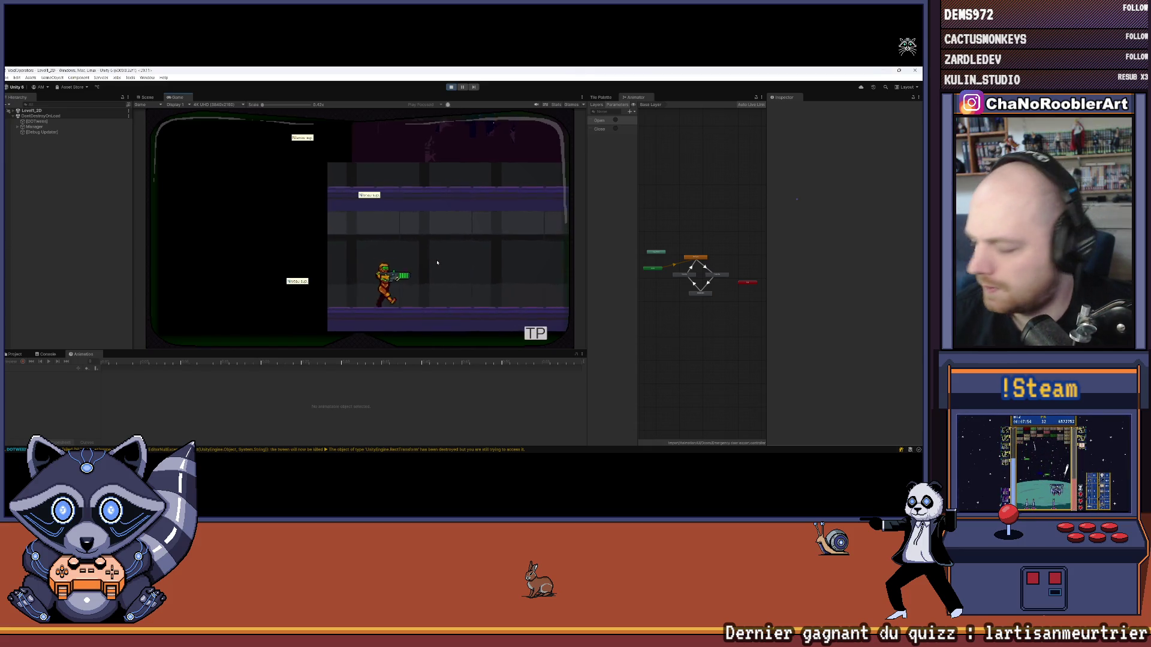
mouse_move(626, 454)
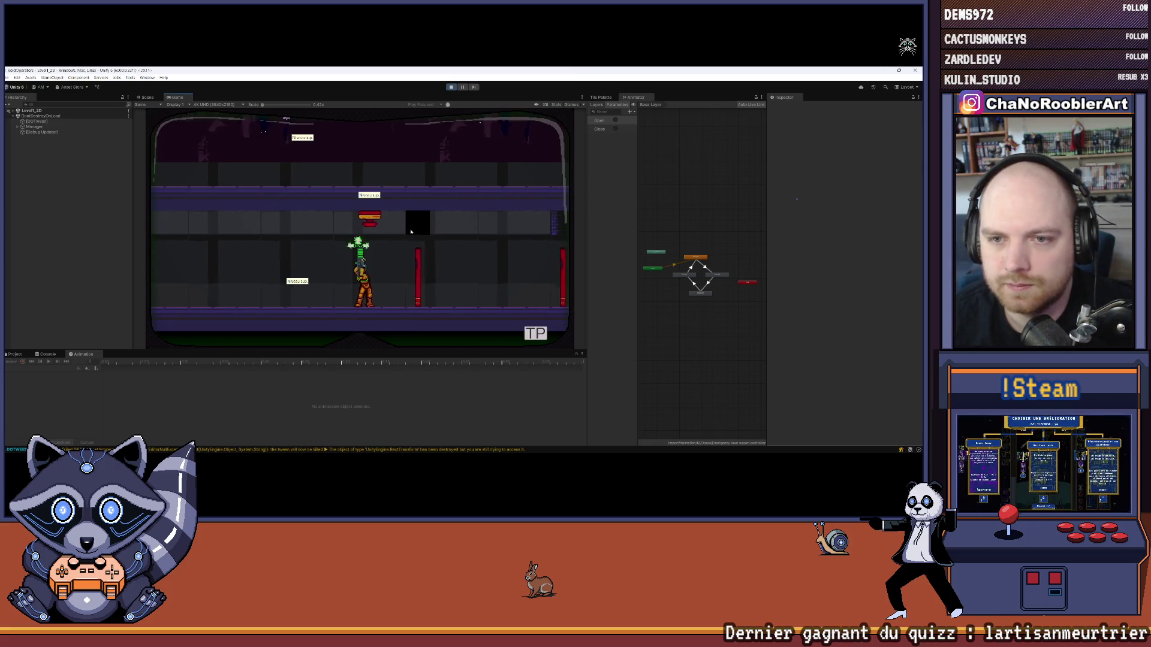
Walk right firing three shots, walk back and forth, then stop the test run
key("d")
left_click(439, 238)
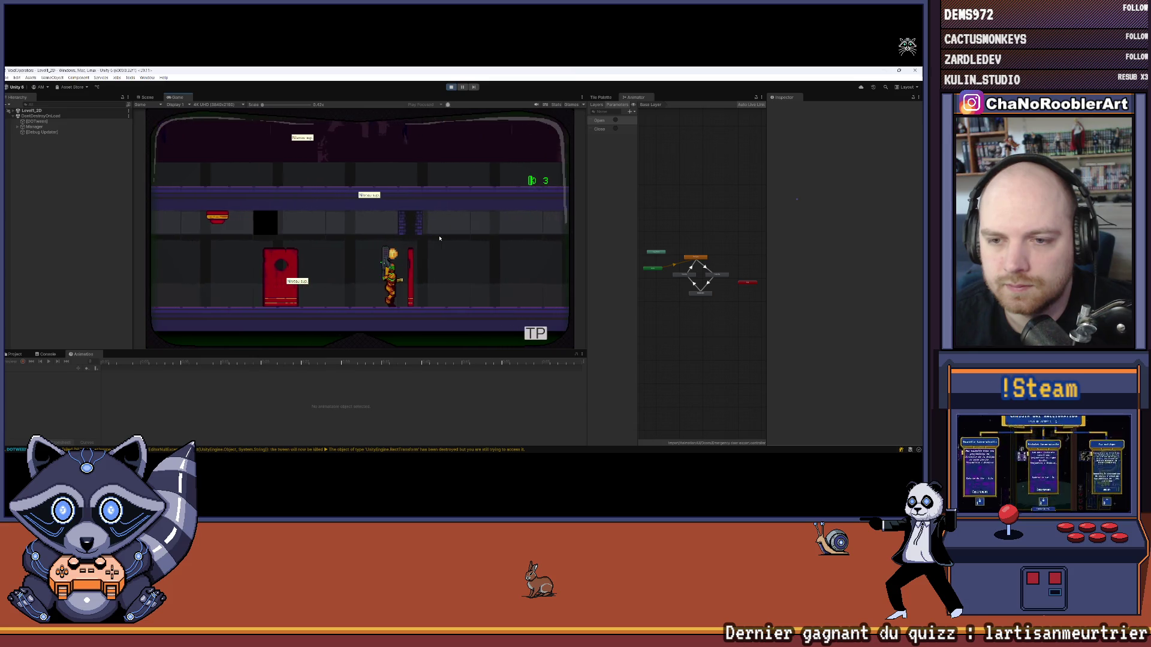
left_click(439, 238)
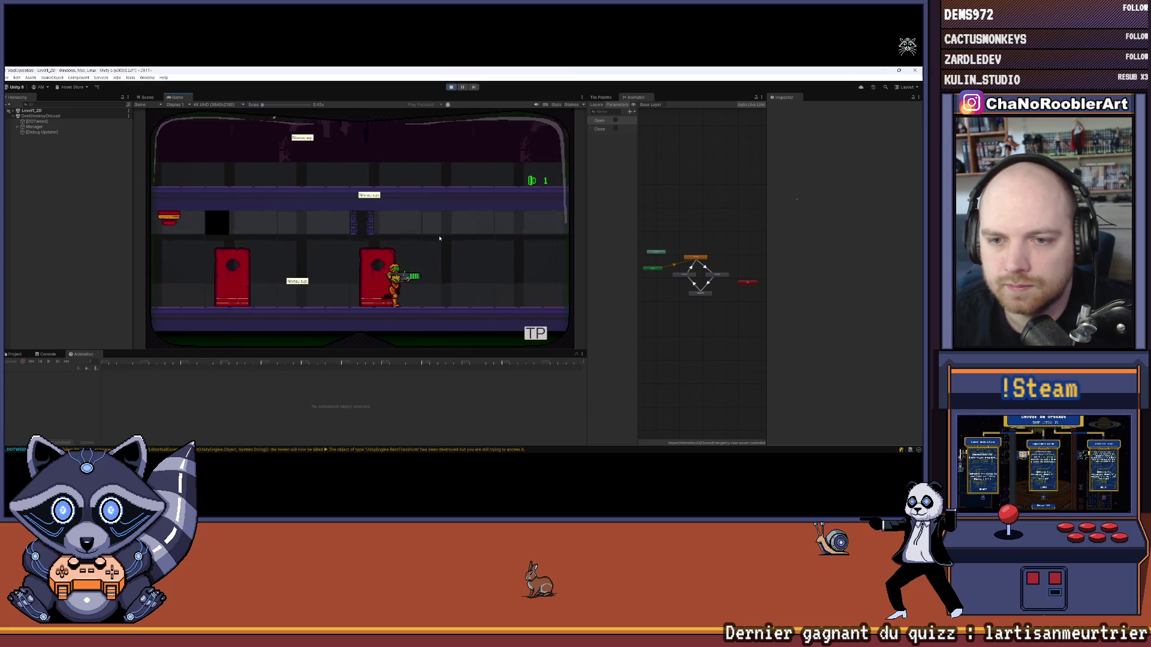
left_click(440, 237)
key("a")
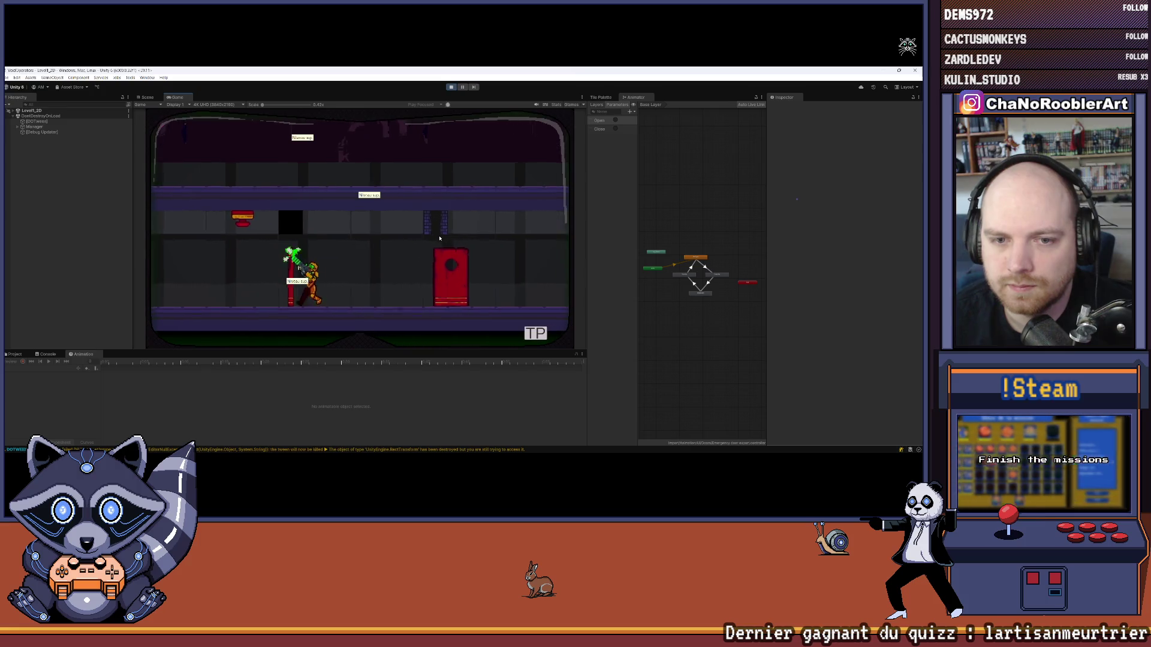
key("d")
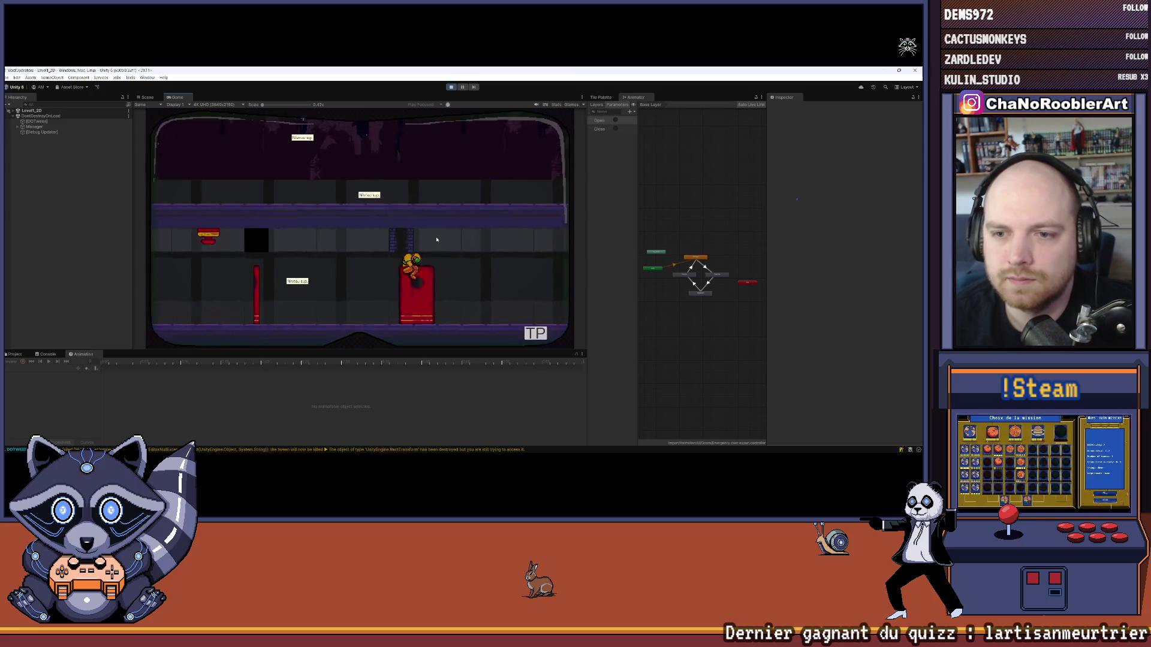
key("a")
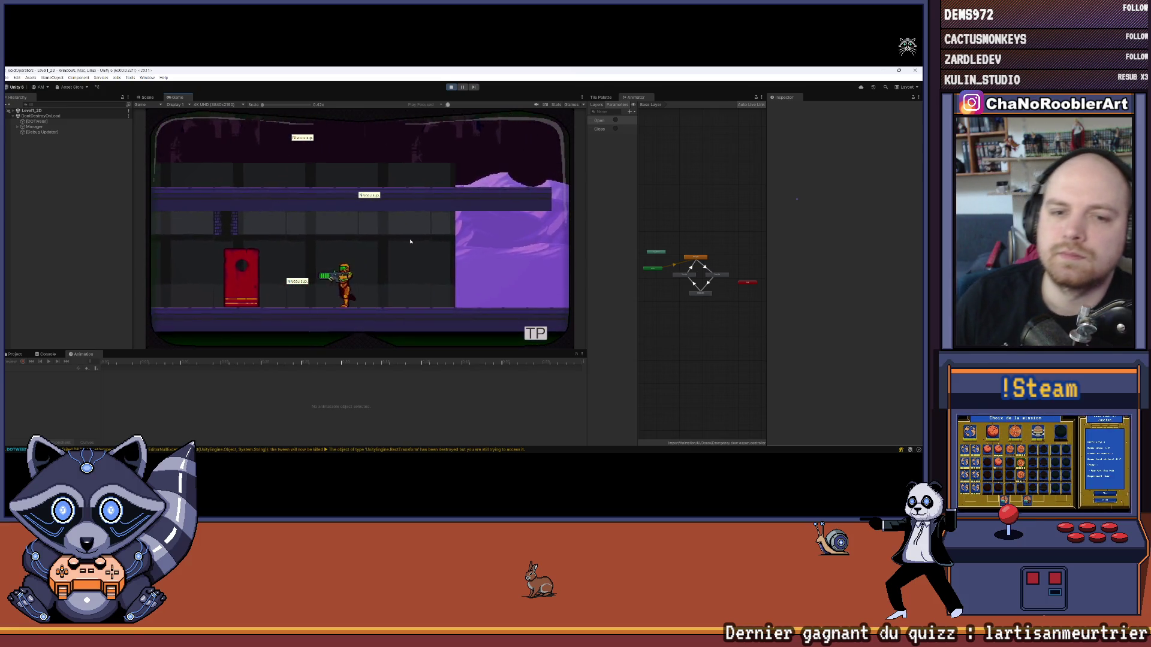
key("a")
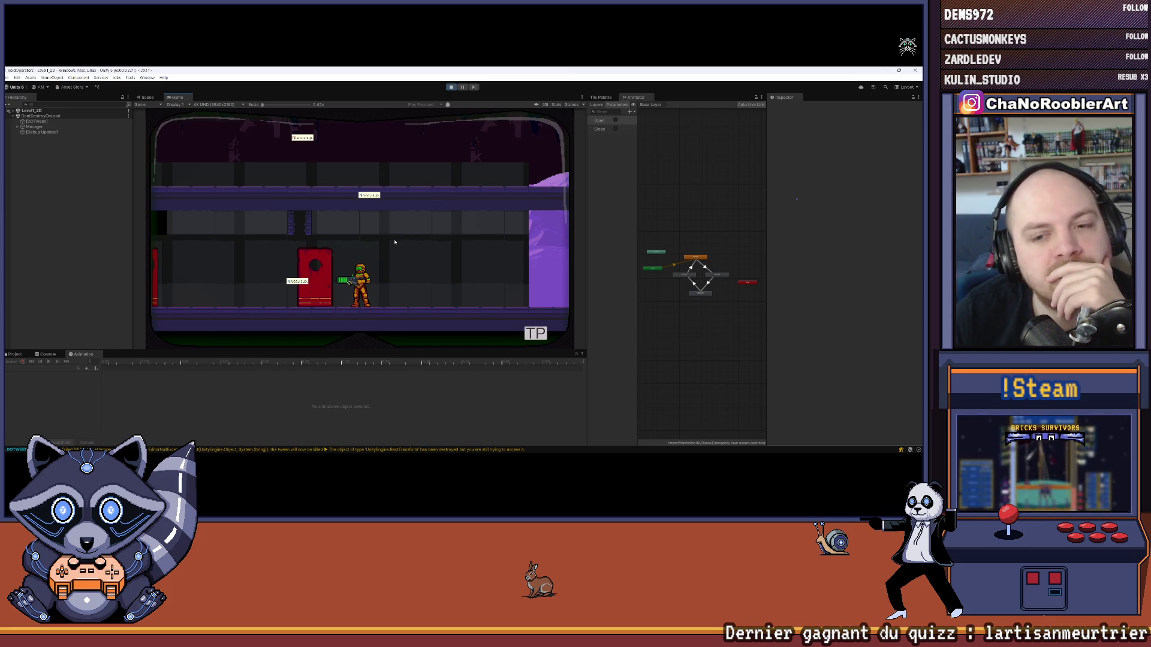
key("ctrl+p")
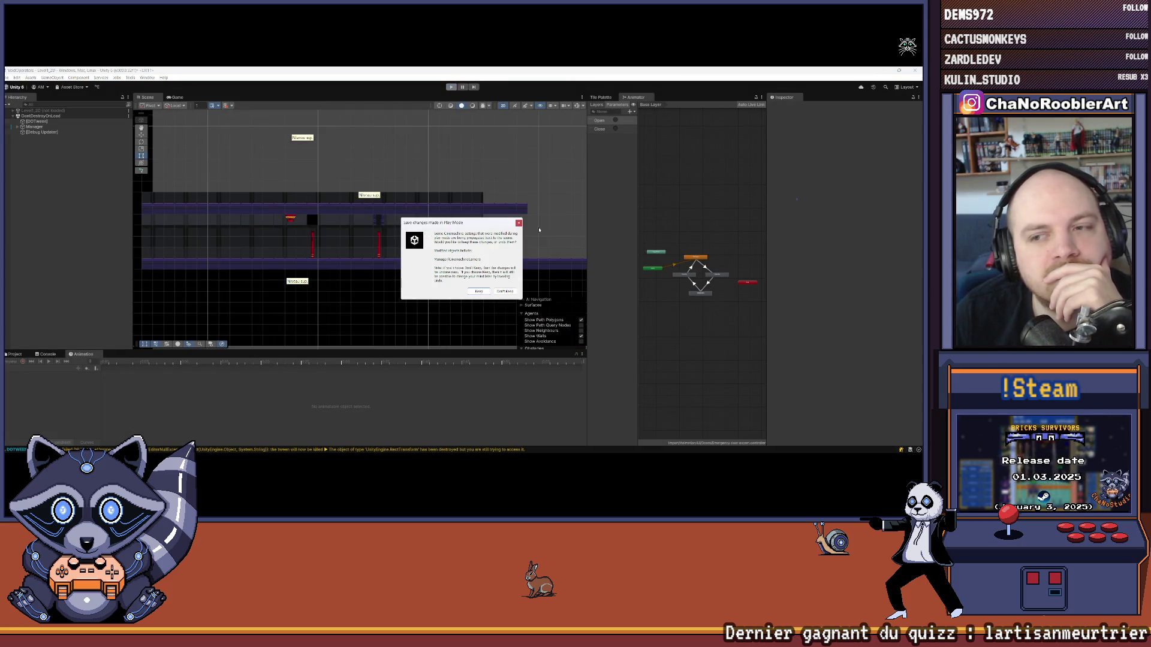
Select the DoorHit door, check its X position, and duplicate it
key("Escape")
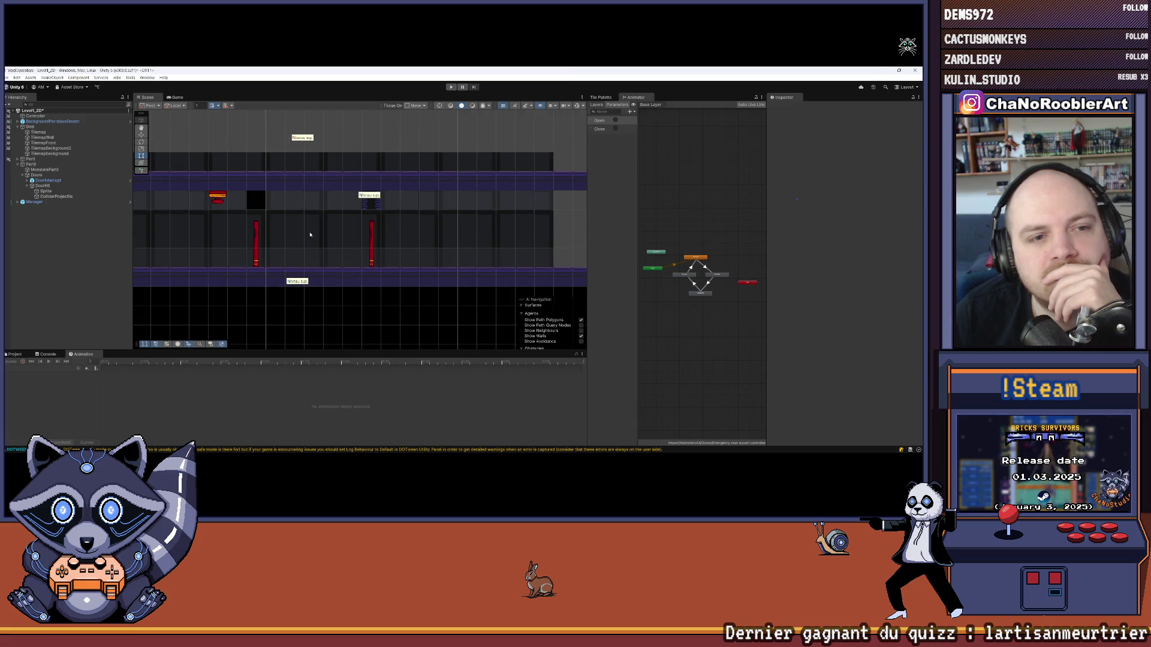
left_click(42, 185)
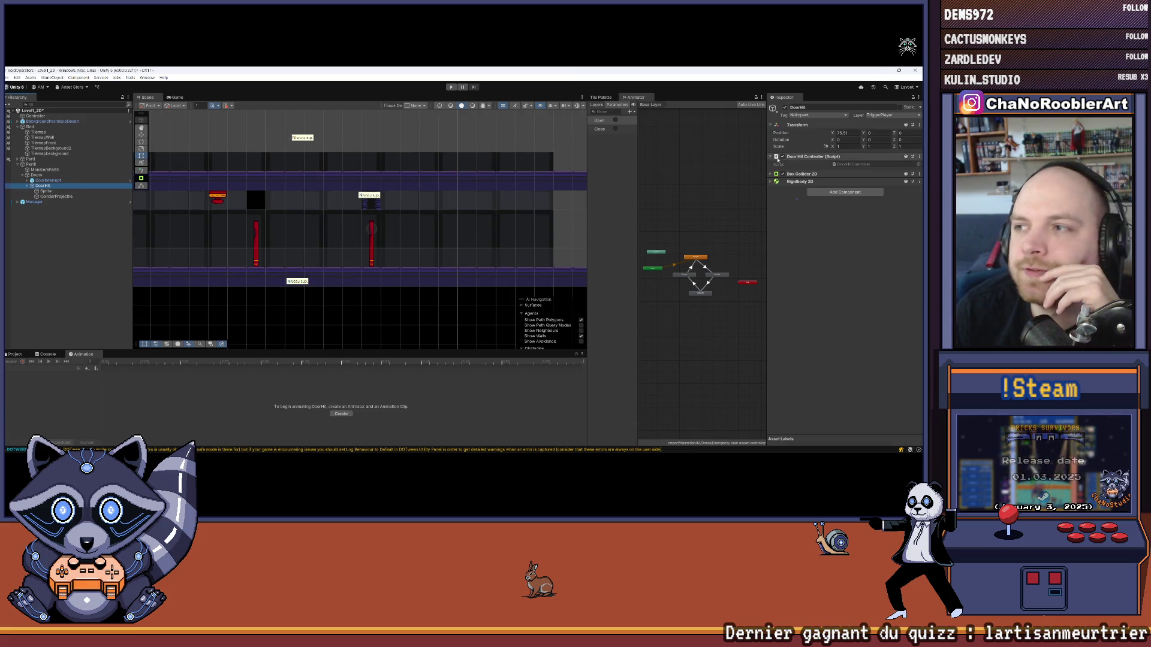
left_click(846, 133)
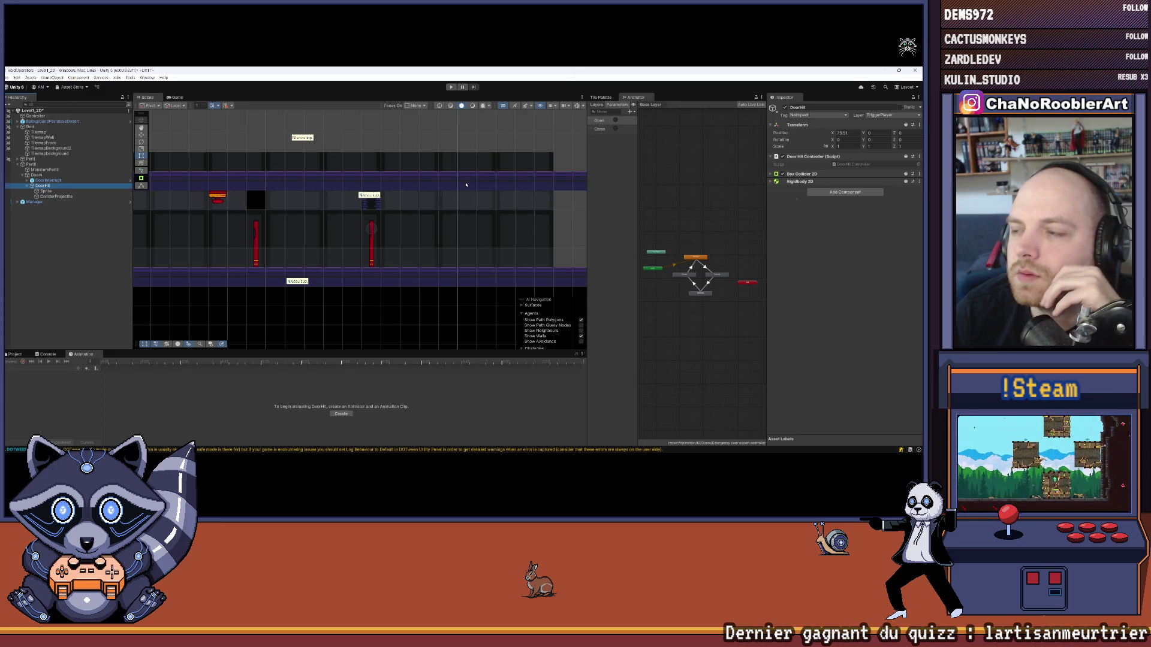
left_click(28, 186)
key("ctrl+d")
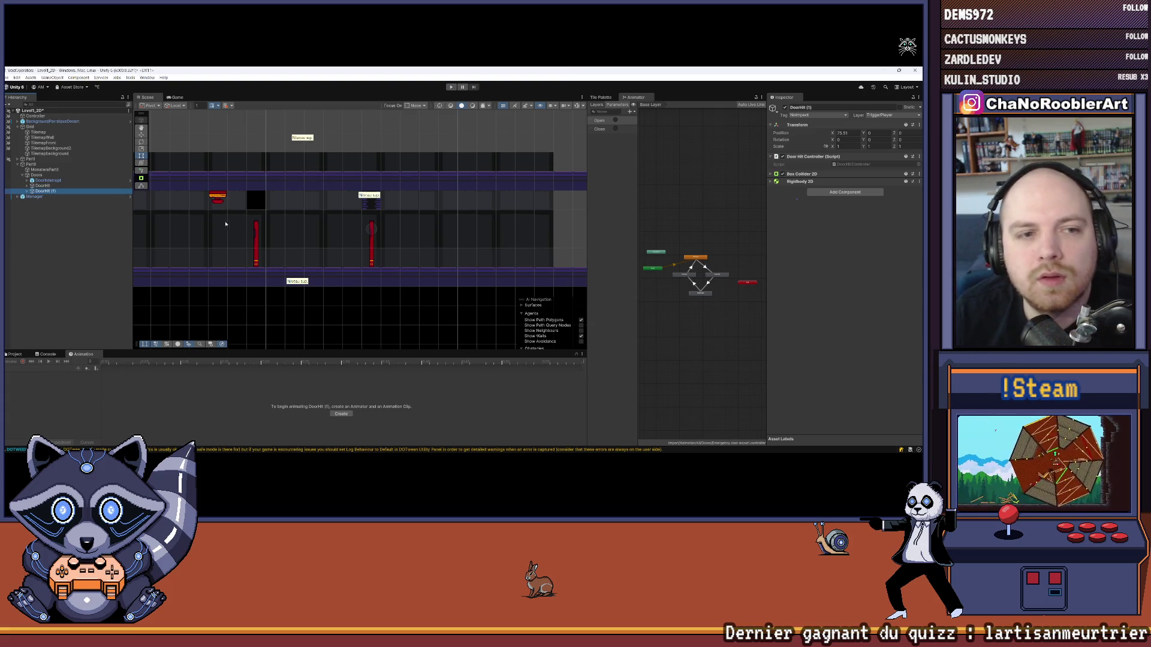
Move the DoorHit (1) copy right along the corridor with the Move tool
left_click(142, 135)
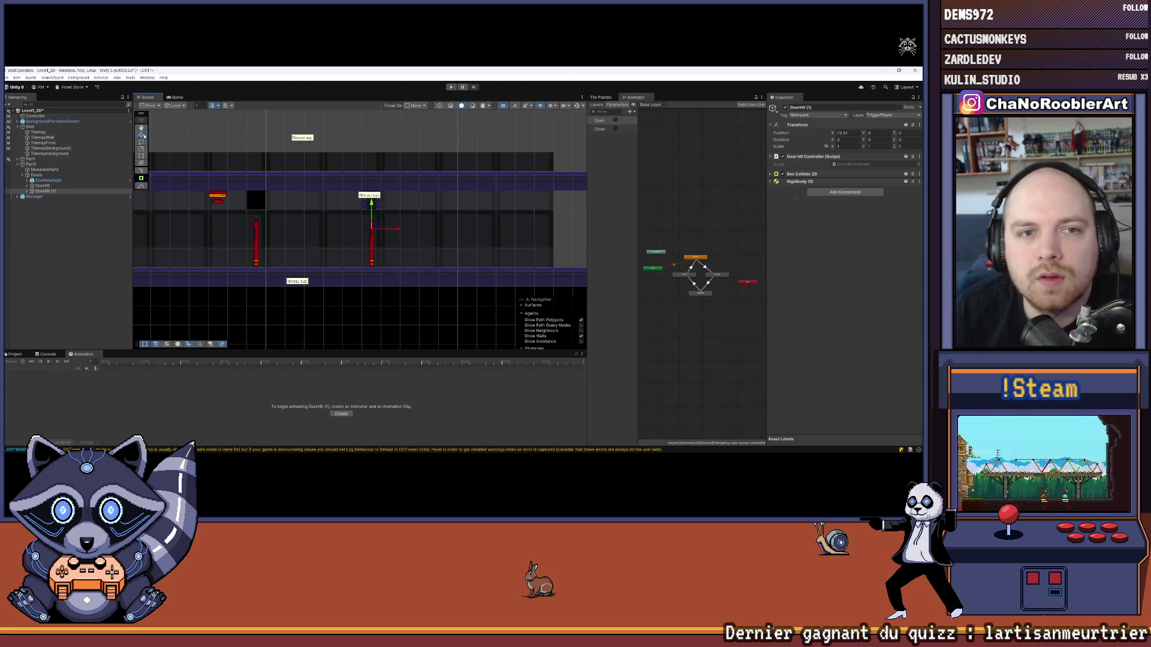
mouse_move(406, 233)
left_mouse_down()
mouse_move(336, 235)
mouse_move(496, 245)
mouse_move(262, 252)
left_mouse_up()
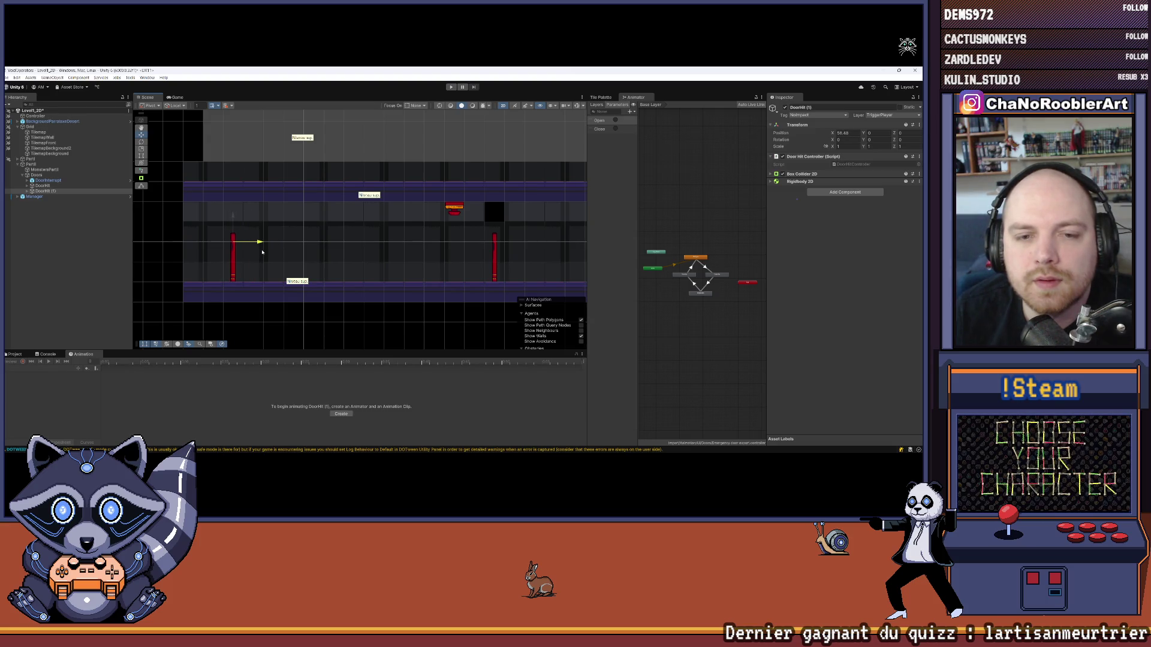
mouse_move(261, 252)
left_mouse_down()
mouse_move(438, 252)
mouse_move(288, 258)
mouse_move(295, 240)
mouse_move(527, 241)
mouse_move(351, 265)
left_mouse_up()
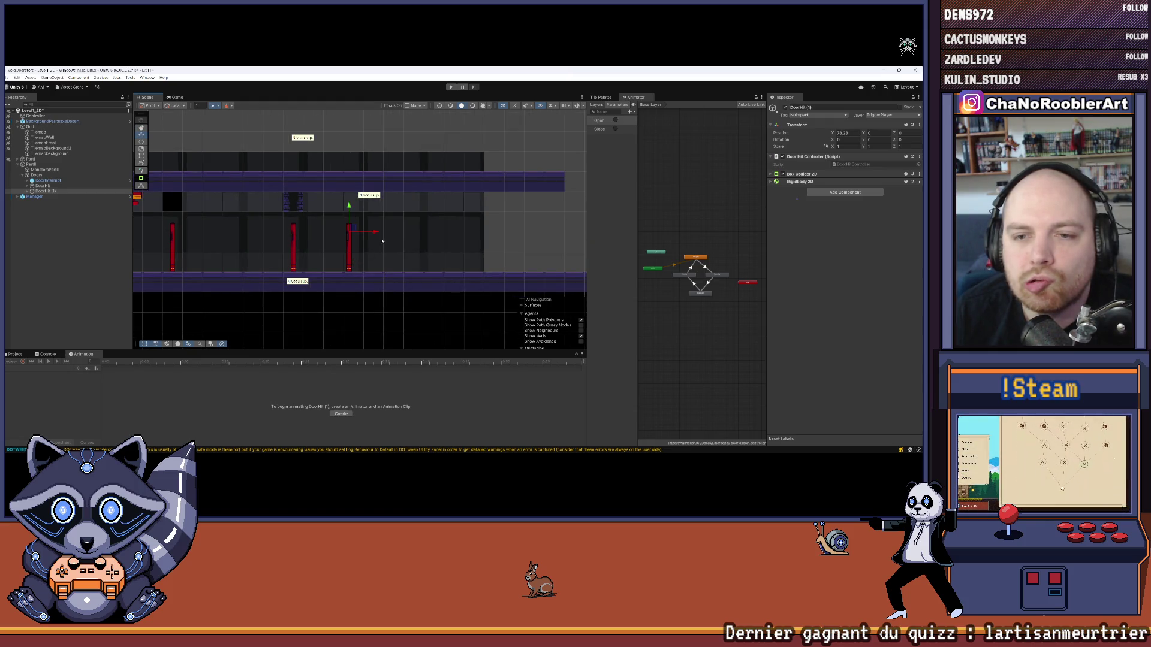
mouse_move(377, 244)
left_mouse_down()
mouse_move(225, 248)
mouse_move(390, 247)
mouse_move(253, 246)
mouse_move(309, 253)
mouse_move(267, 257)
mouse_move(271, 239)
left_mouse_up()
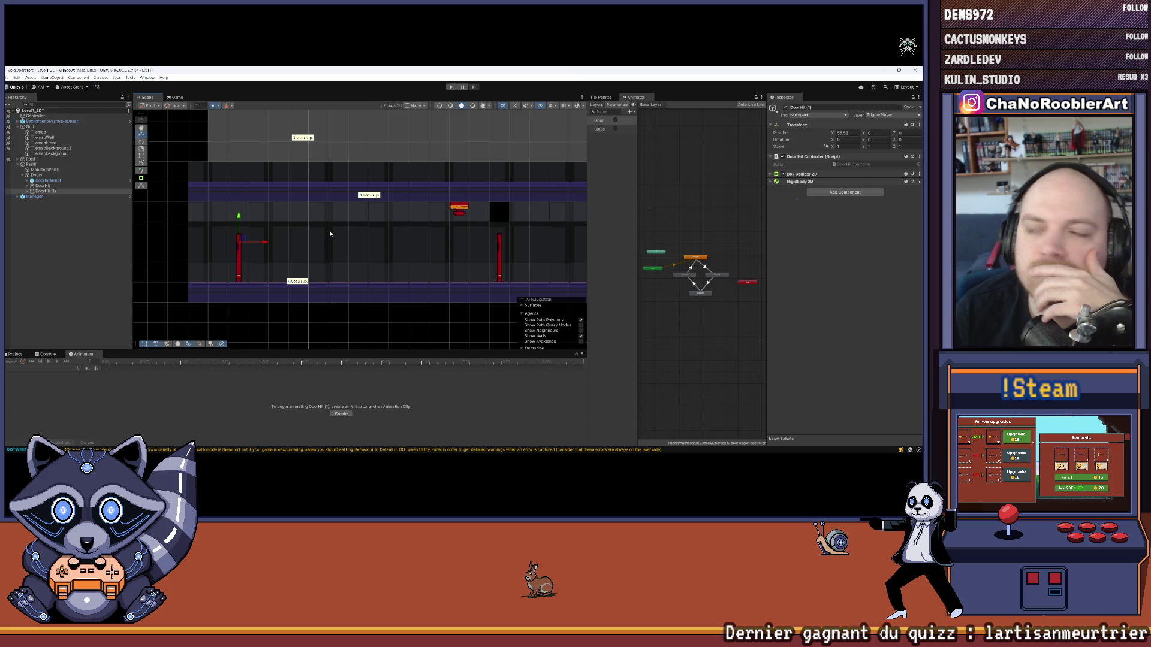
Set the copy's Y rotation to 180 and start a test run
left_click(879, 139)
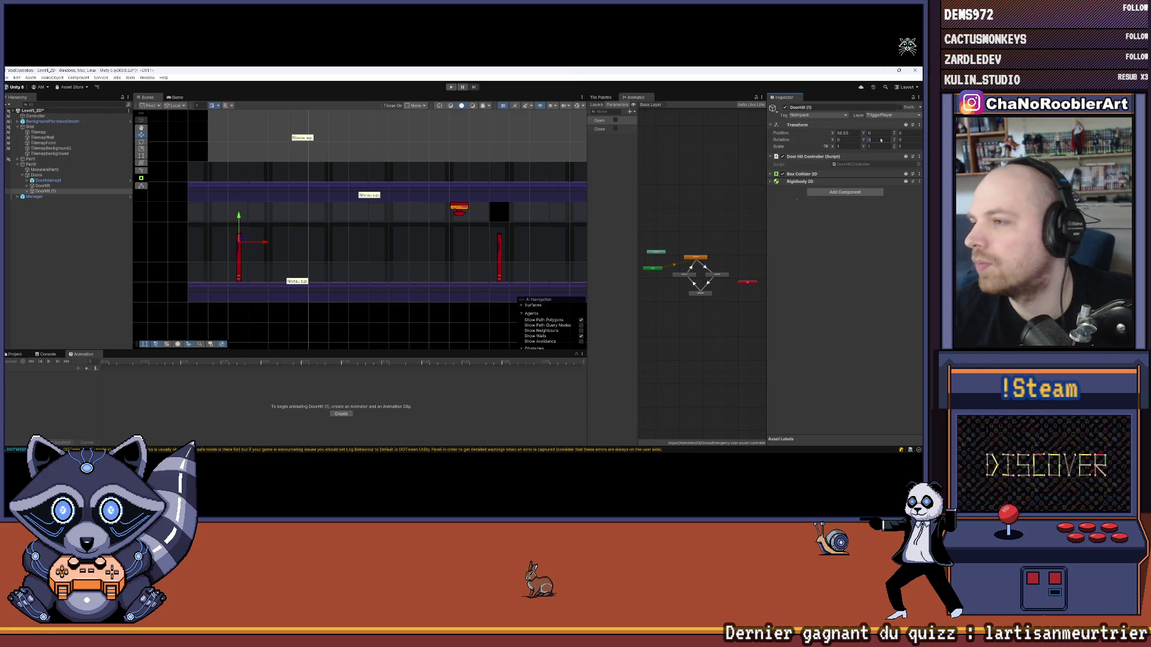
type("180")
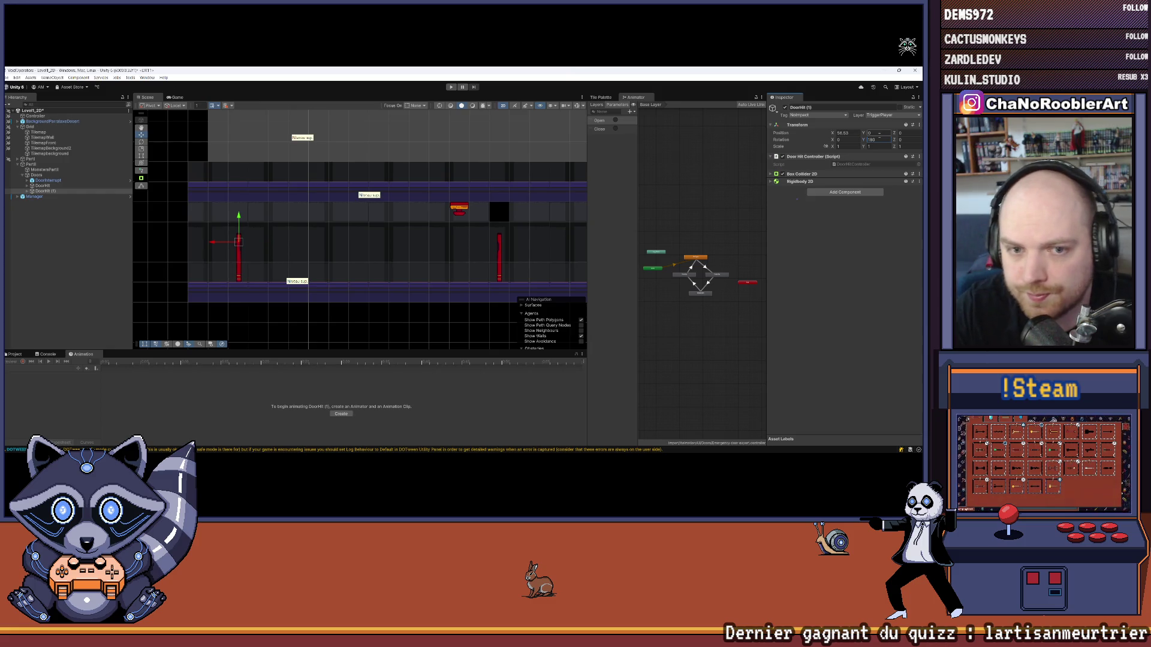
left_click(91, 269)
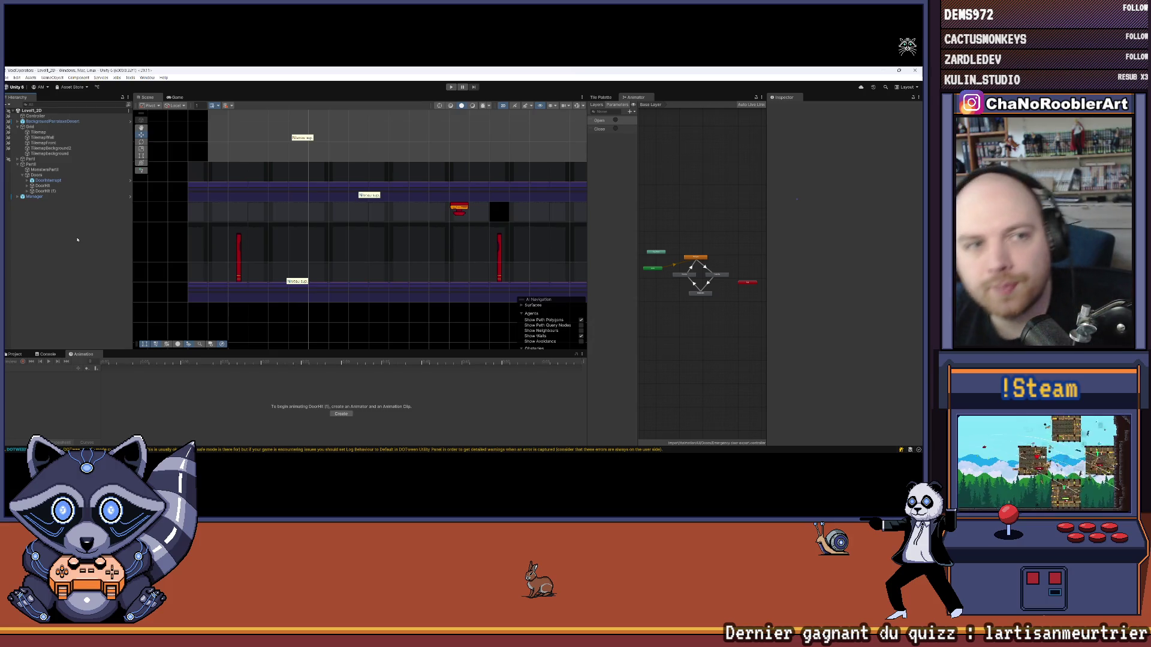
left_click(451, 87)
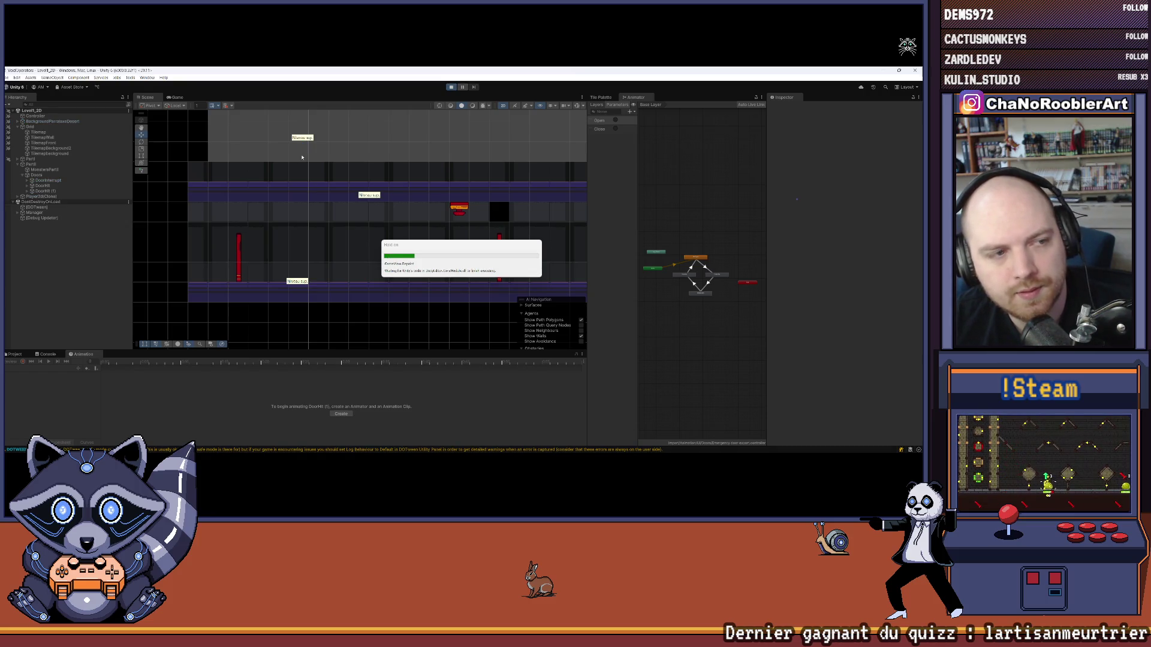
Defeat the monster, load the 2D level, walk past the red doors, then stop the run
key("d")
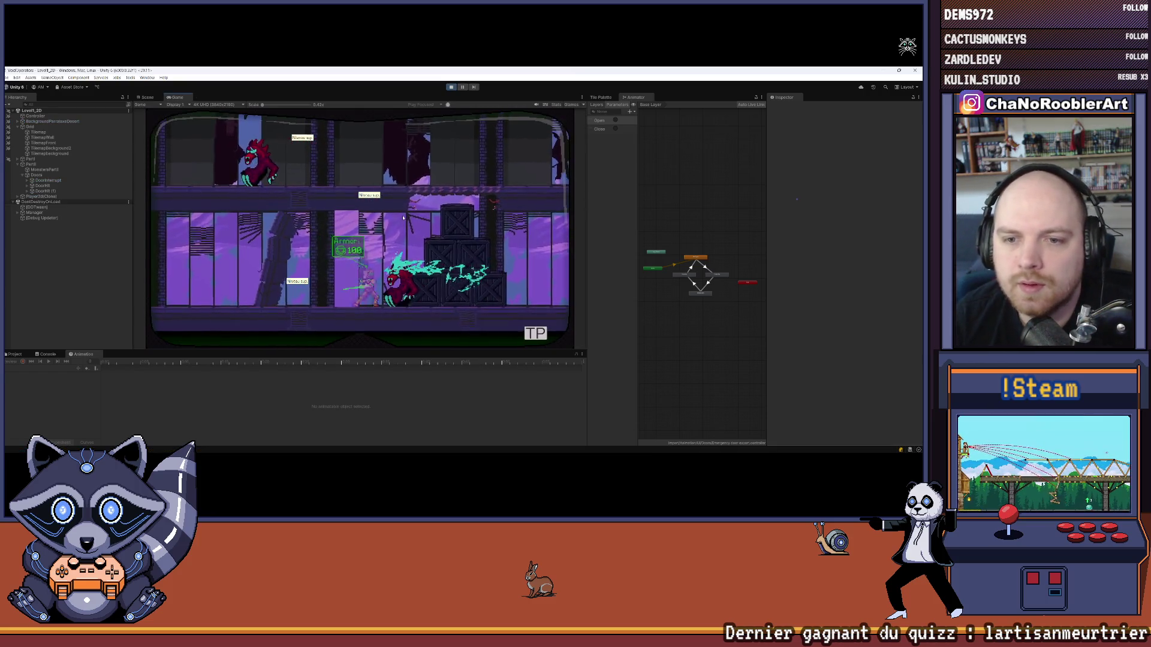
key("d")
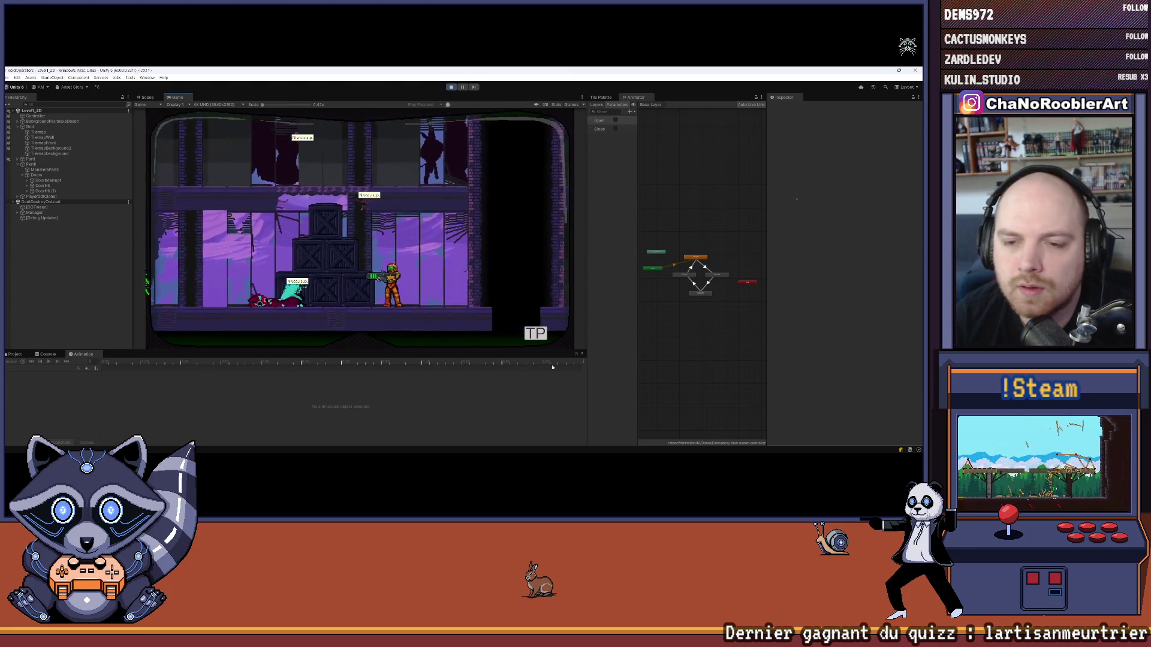
left_click(235, 258)
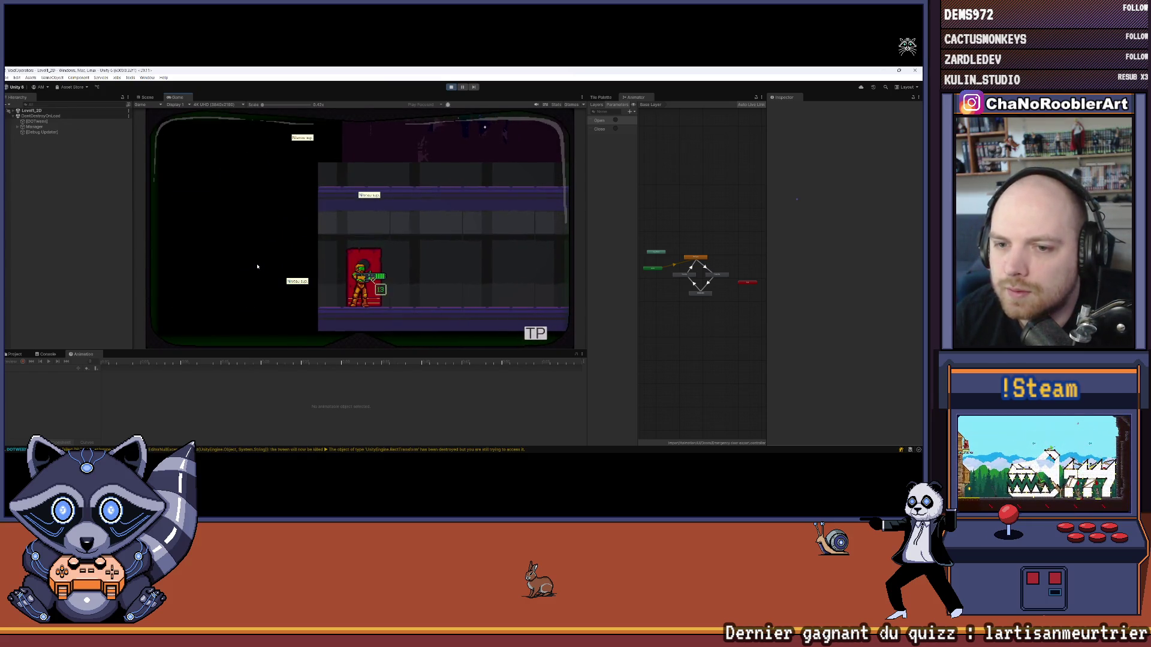
key("d")
key("a")
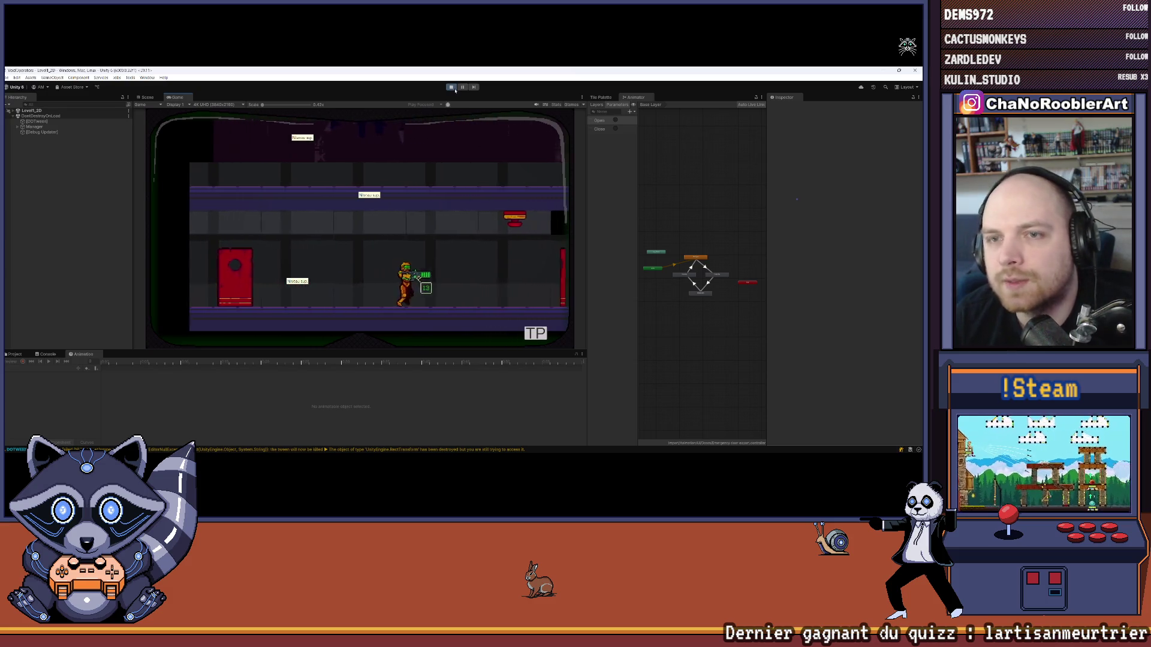
key("ctrl+p")
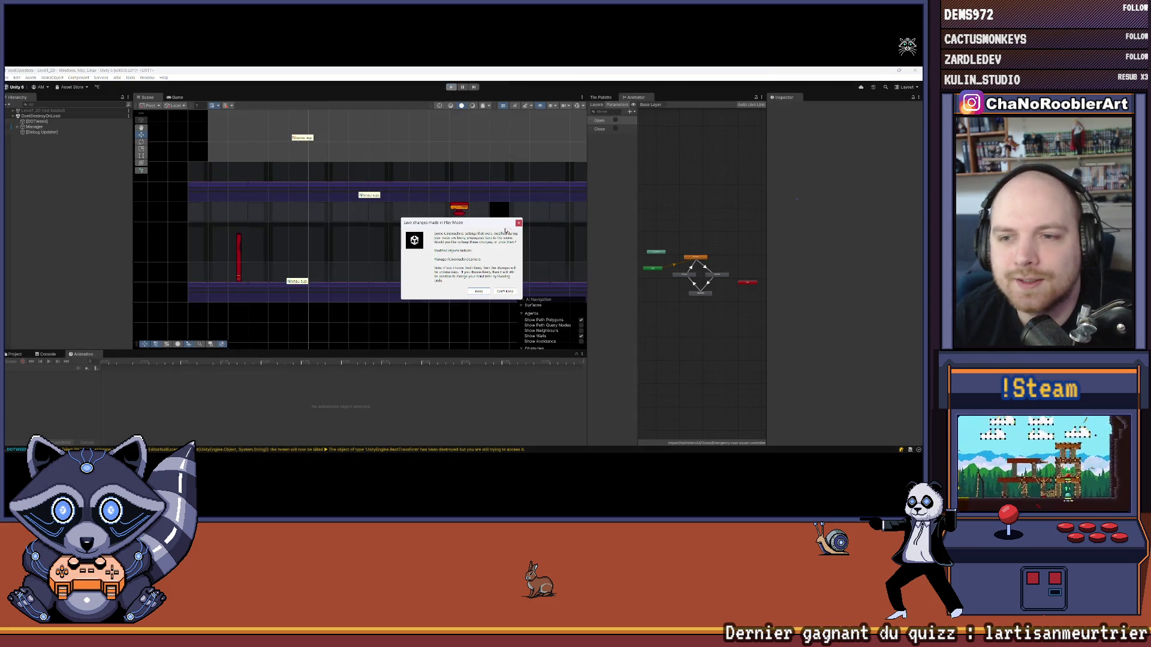
left_click(519, 224)
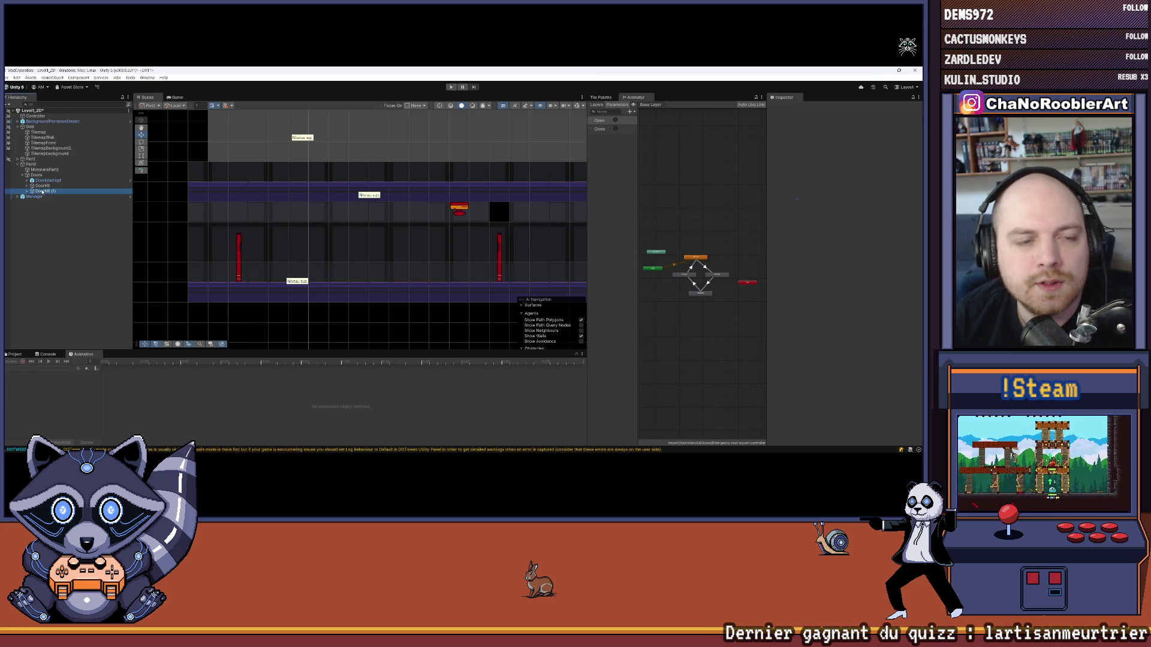
Rename the first DoorHit object to DoorHitLeft
right_click(39, 190)
left_click(72, 193)
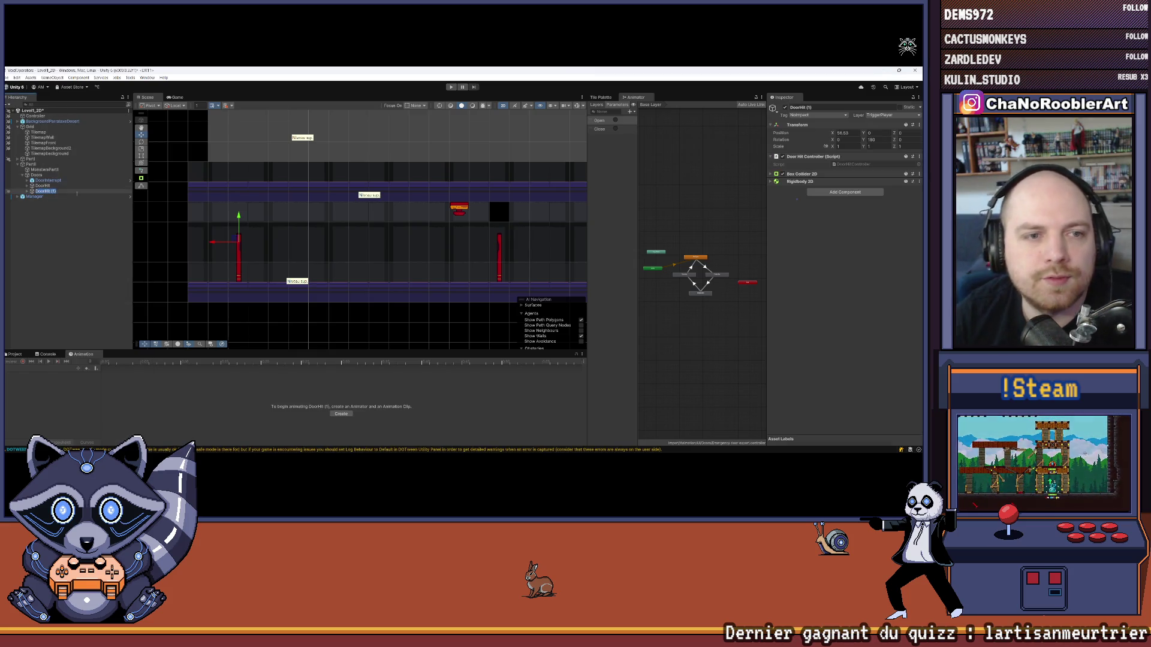
type("Left")
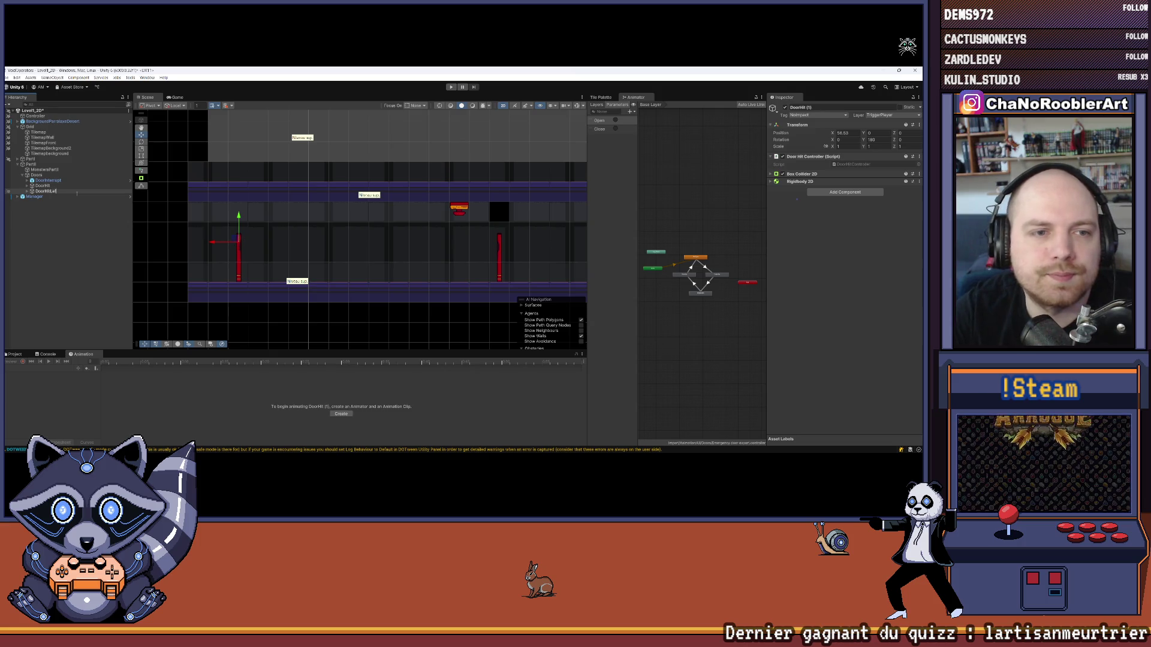
key("Return")
Rename the other DoorHit to DoorHitRight, frame it, and show the Project folders
right_click(42, 185)
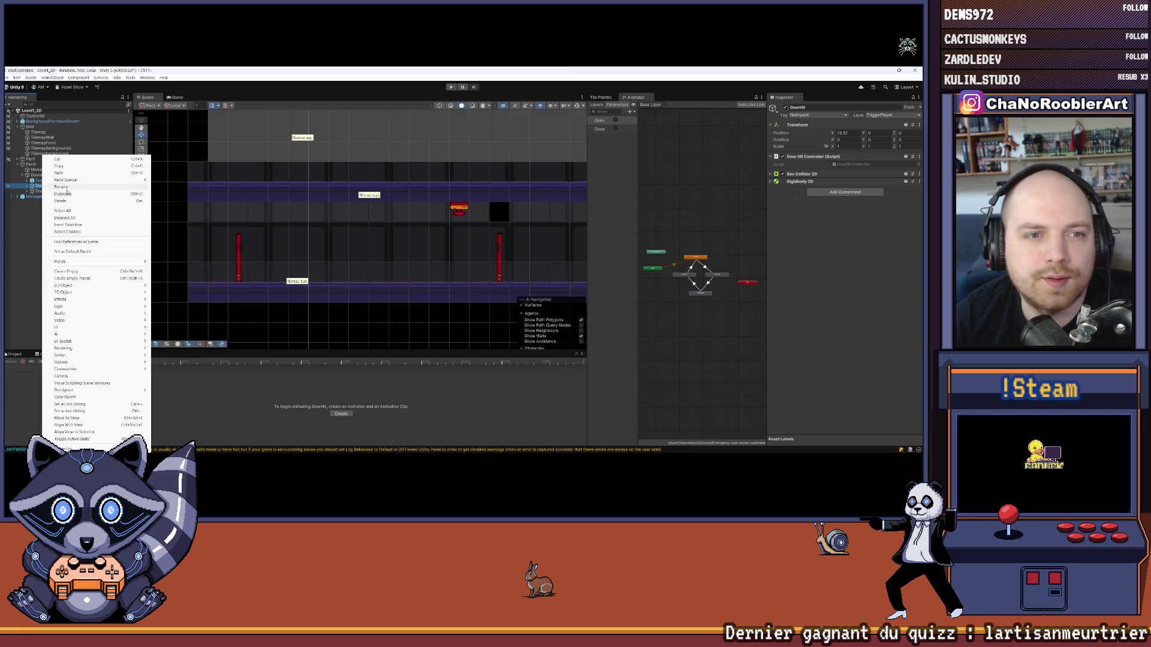
left_click(71, 187)
type("DoorHitRight")
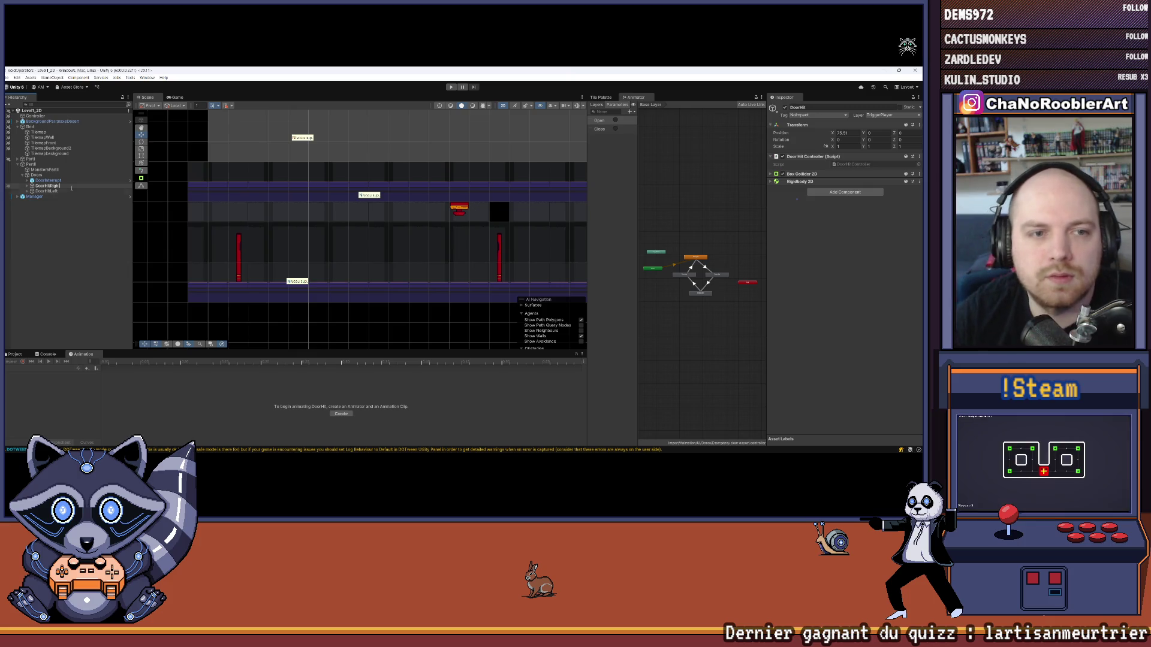
key("Return")
key("f")
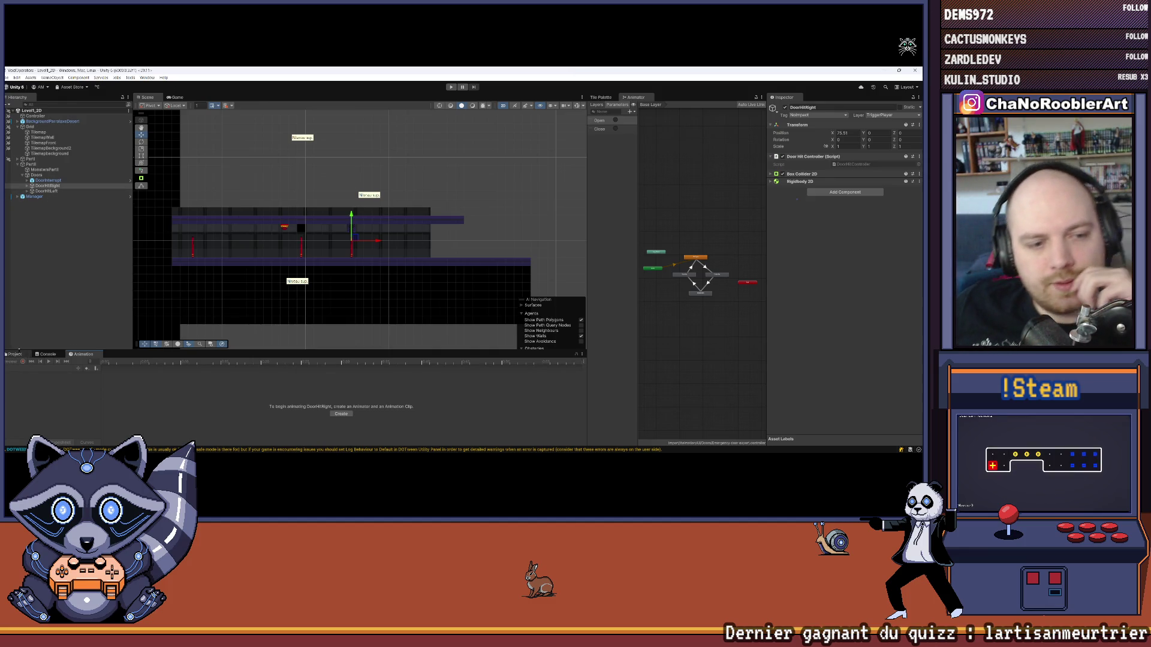
left_click(14, 354)
Open the Props folder and drag DoorHitRight and DoorHitLeft into it as prefabs
left_click_drag(239, 299, 239, 289)
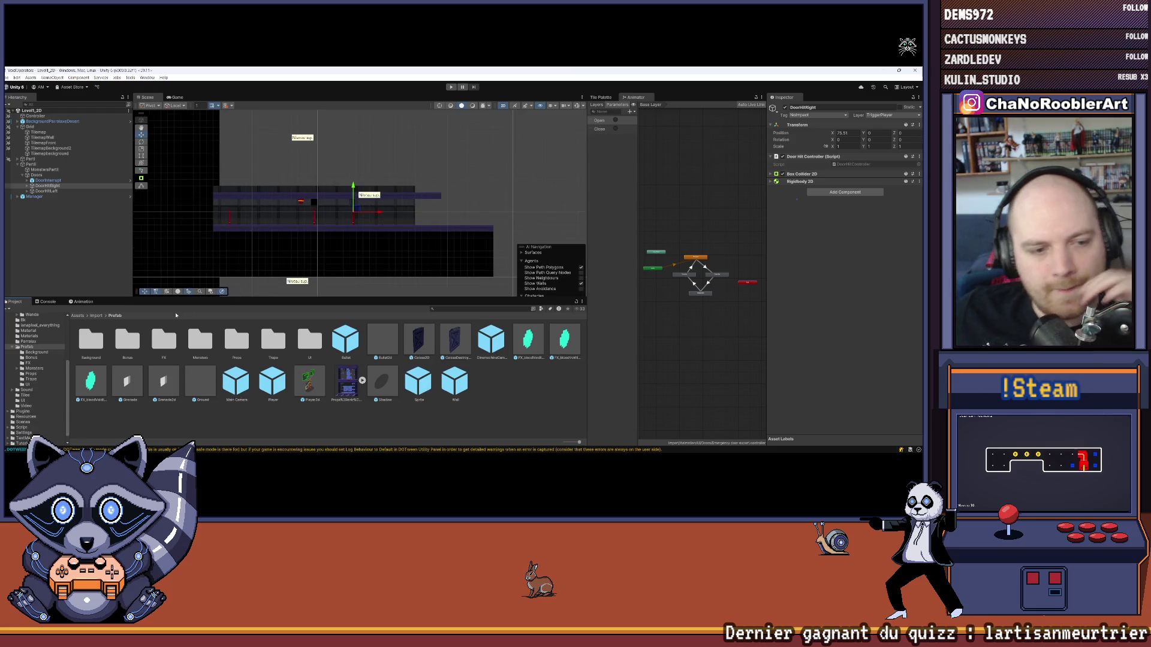
double_click(237, 340)
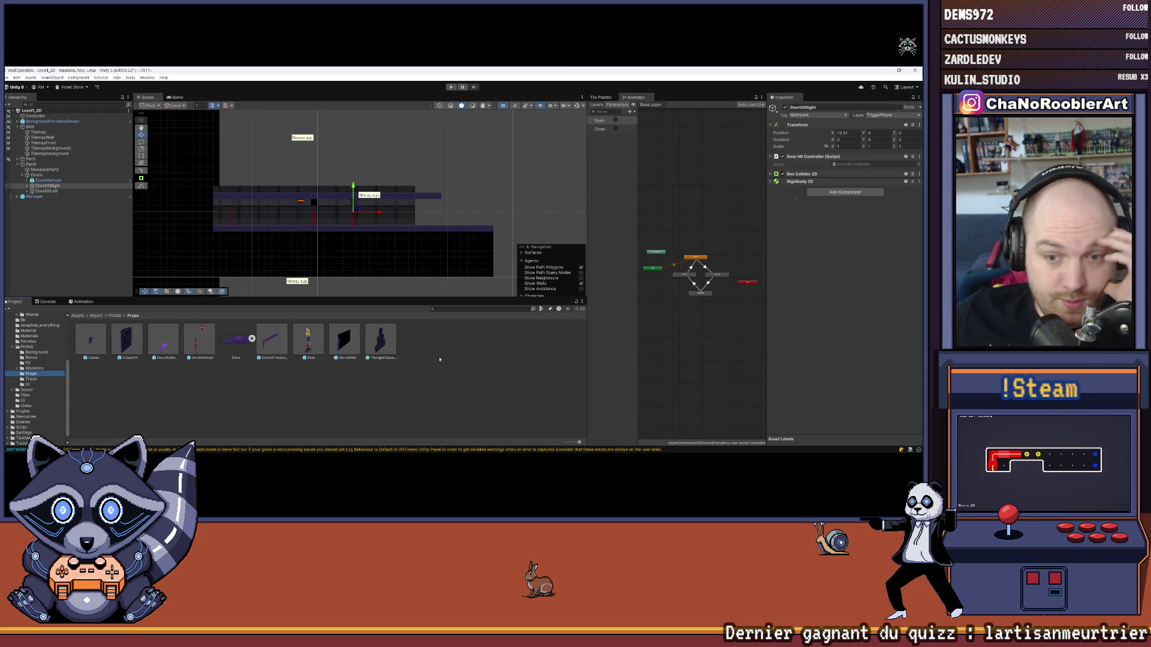
left_click_drag(44, 186, 30, 374)
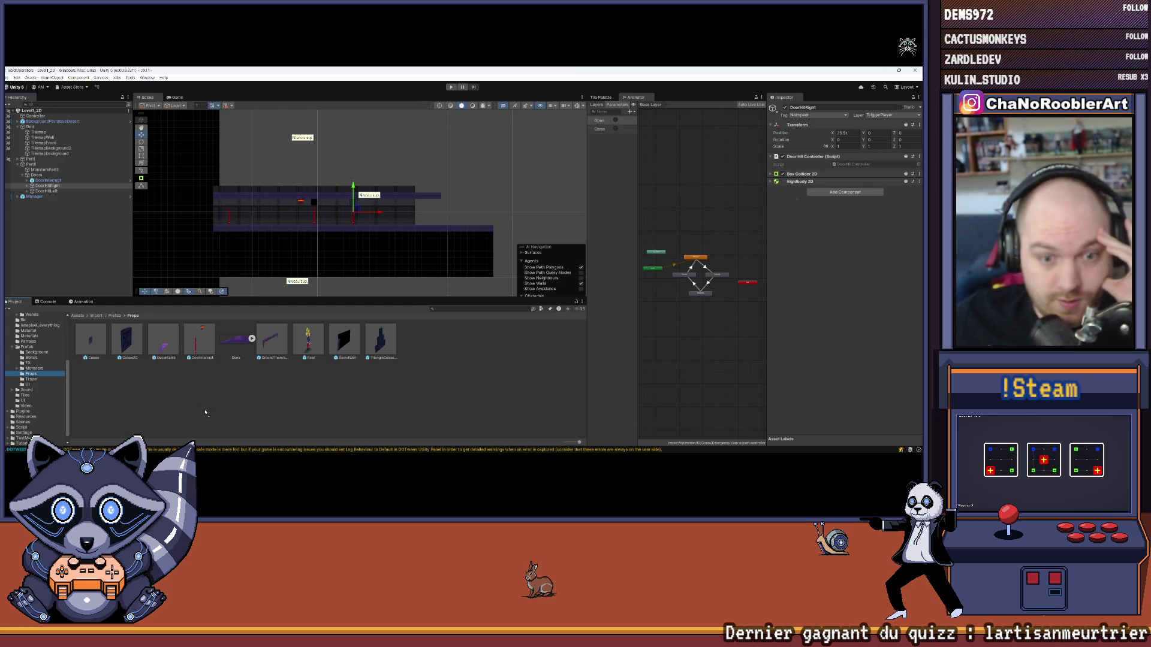
left_click(50, 195)
mouse_move(46, 191)
left_mouse_down()
mouse_move(180, 383)
mouse_move(296, 397)
left_mouse_up()
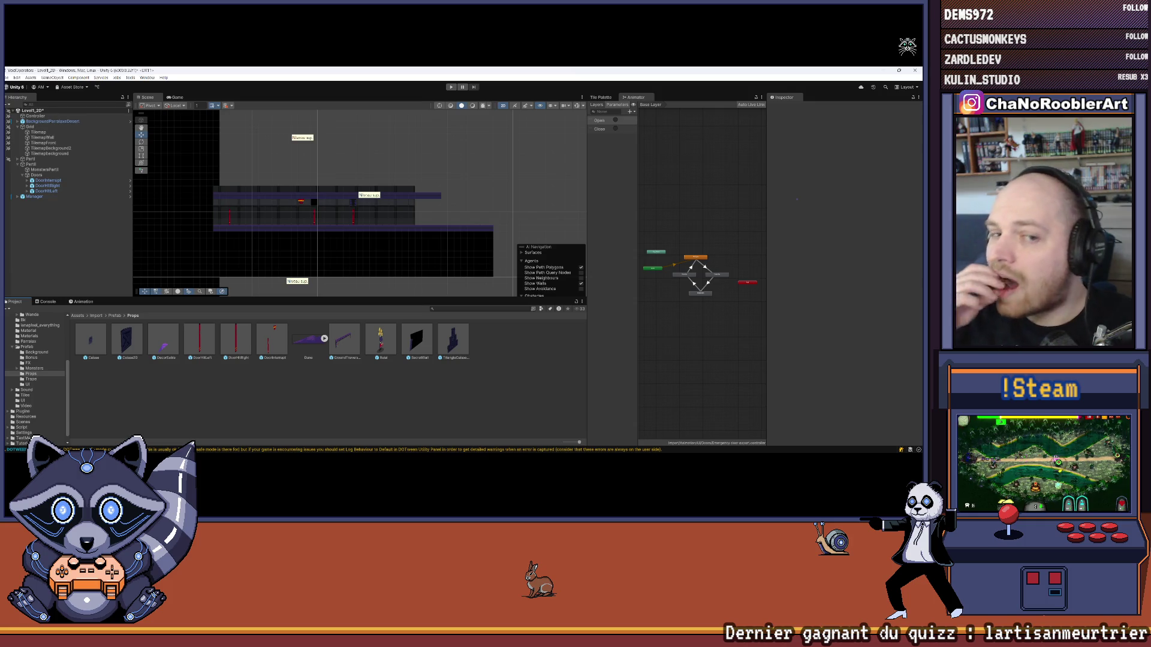
Delete DoorHitLeft from the scene, then switch over to the code editor
left_click(46, 190)
key("Delete")
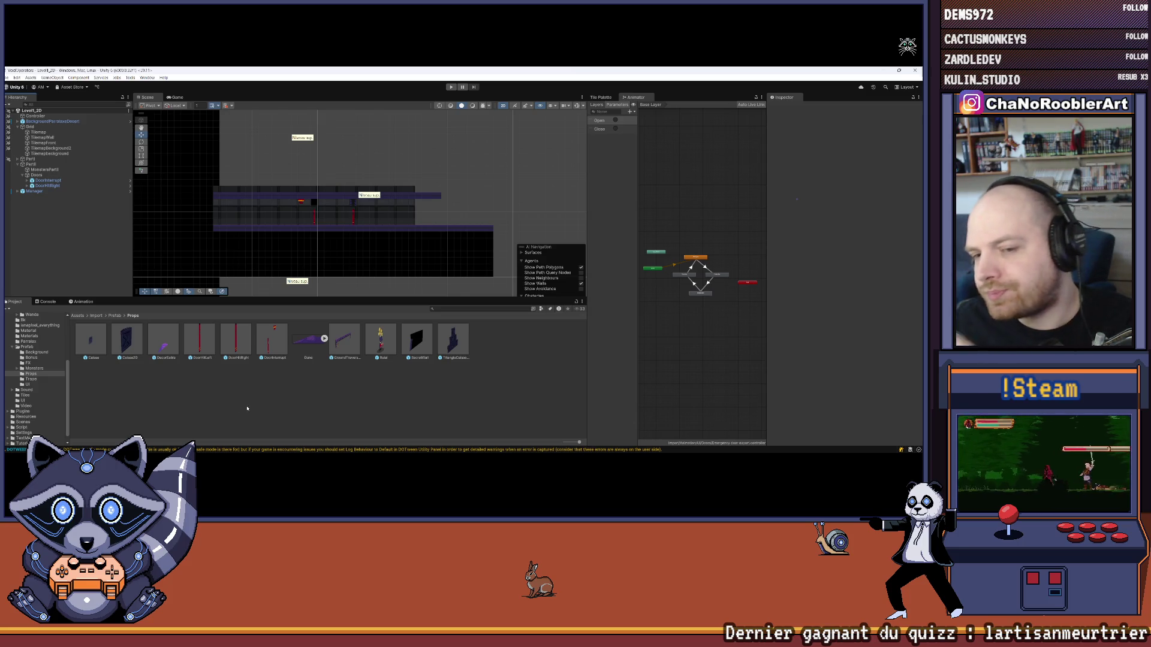
left_click(492, 446)
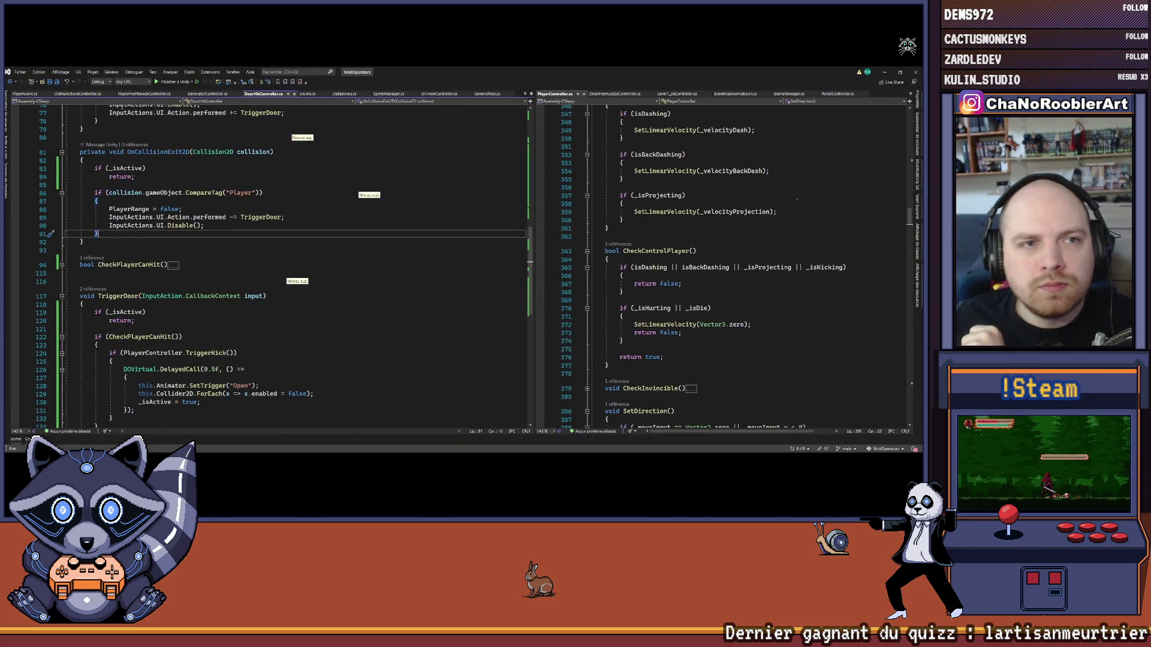
Open GeneratorController.cs and scroll through the script
left_click(207, 93)
scroll(214, 241, "down", 14)
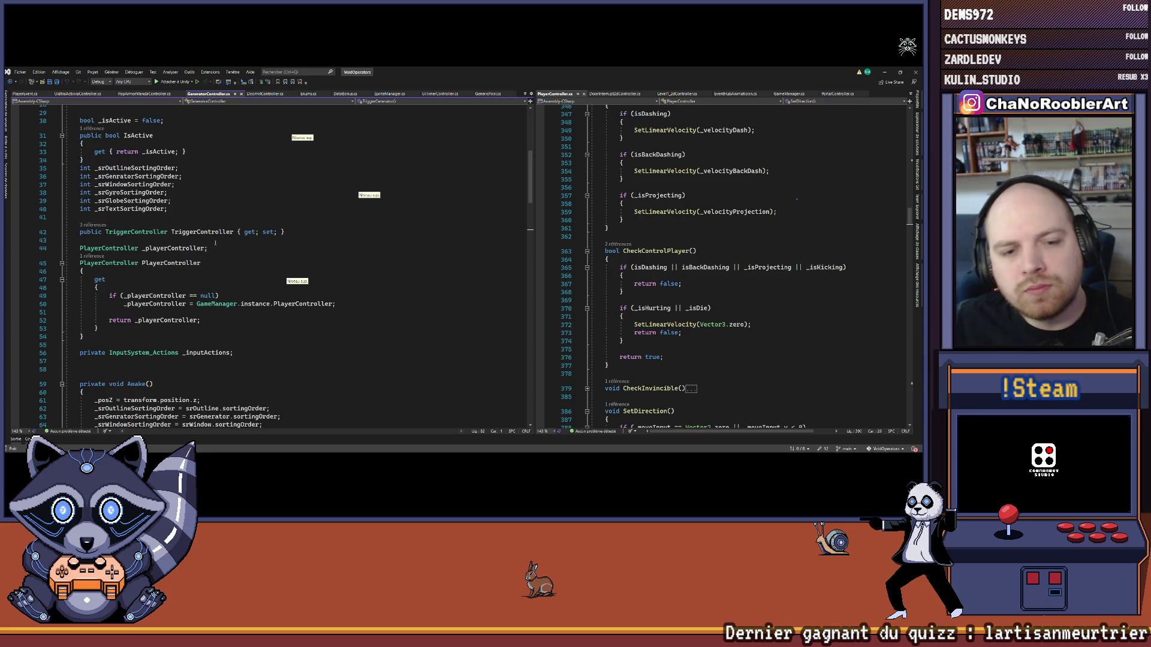
scroll(211, 248, "down", 2)
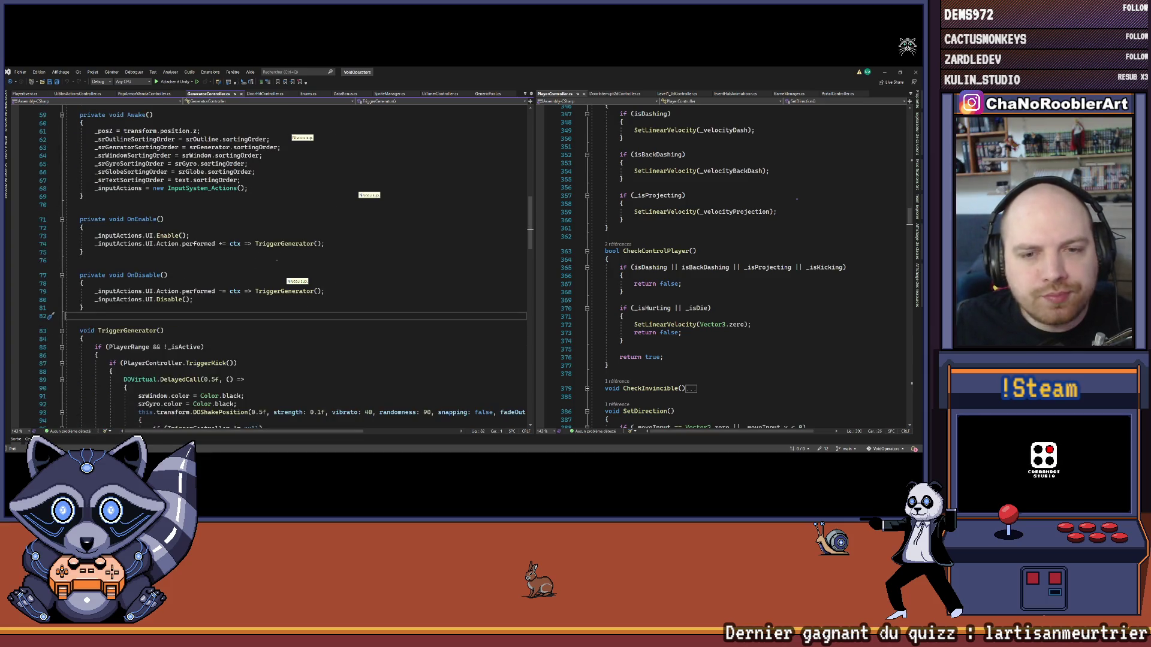
scroll(272, 253, "down", 2)
scroll(238, 264, "up", 5)
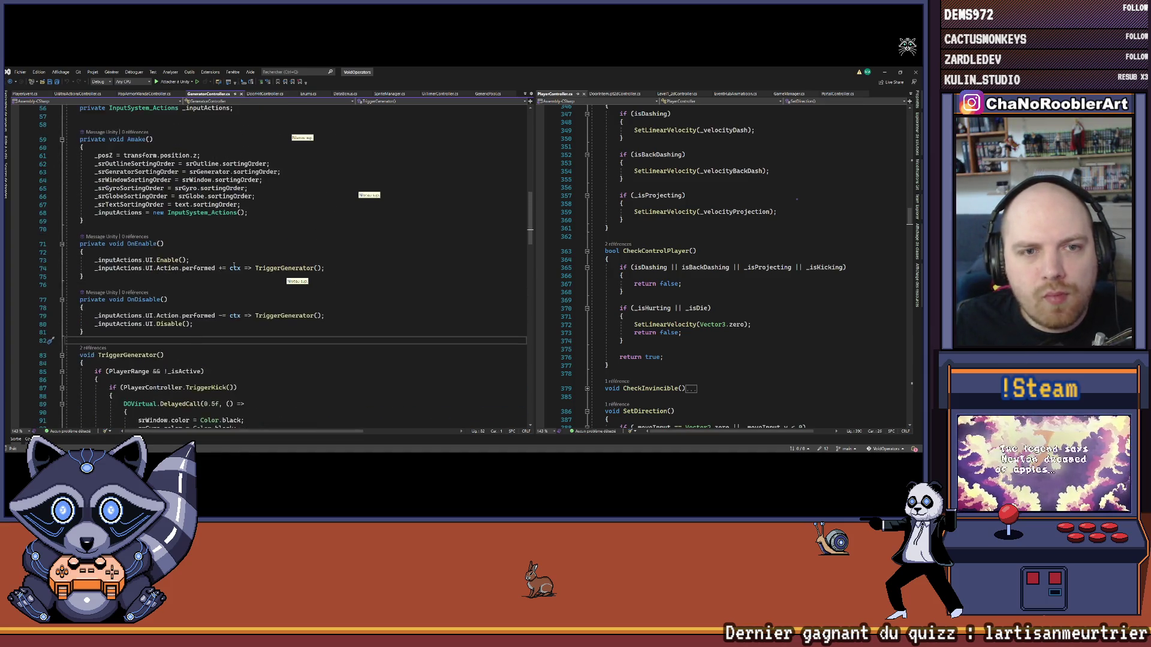
scroll(233, 265, "down", 5)
scroll(233, 264, "down", 20)
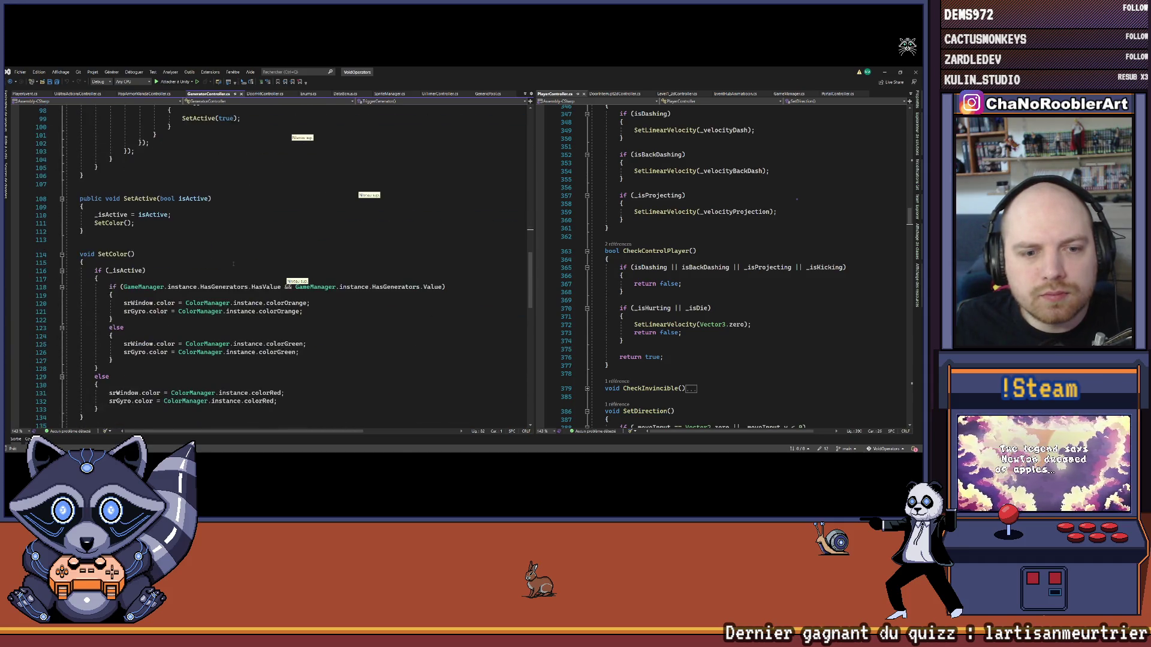
scroll(233, 262, "down", 3)
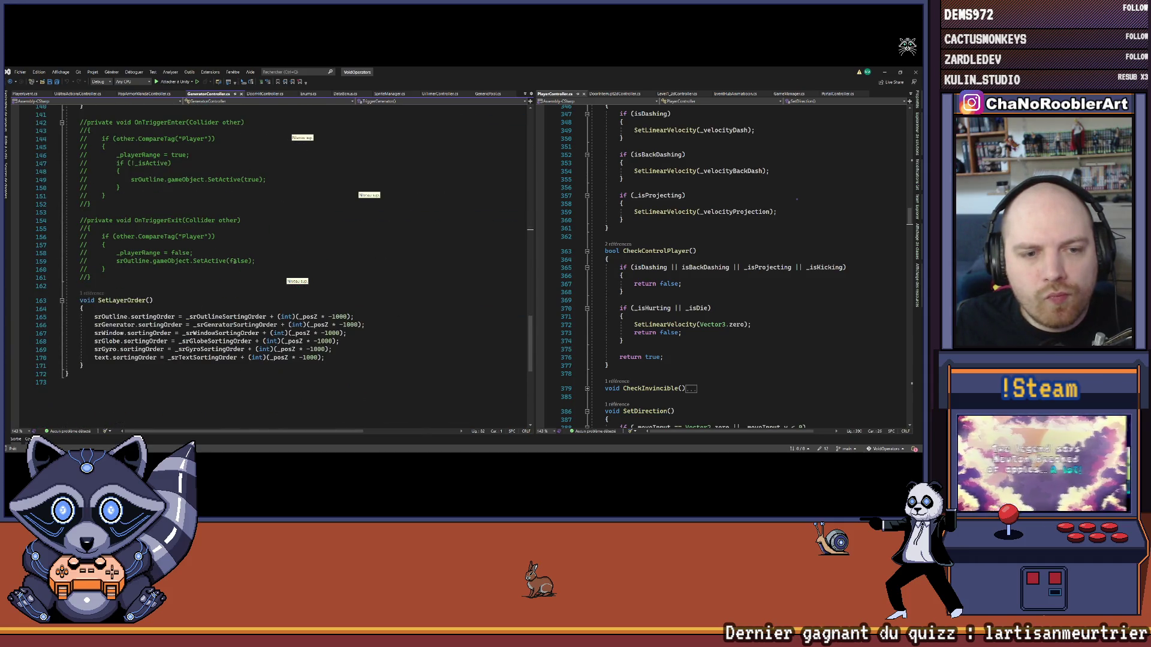
scroll(204, 267, "up", 4)
scroll(201, 267, "up", 16)
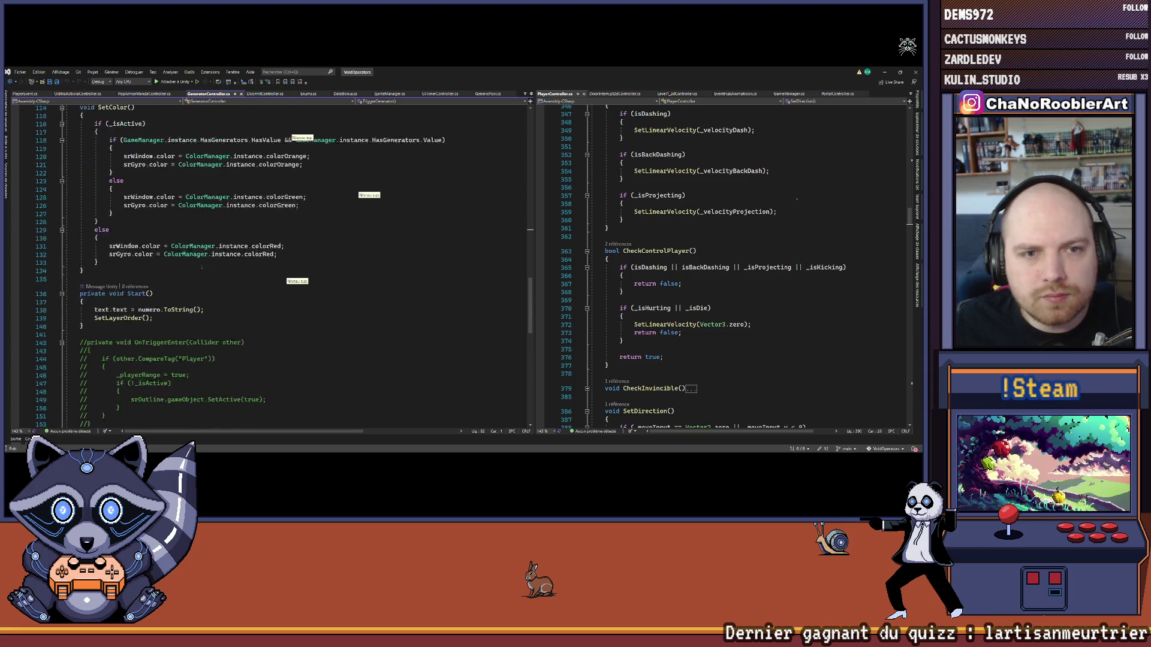
scroll(202, 265, "up", 2)
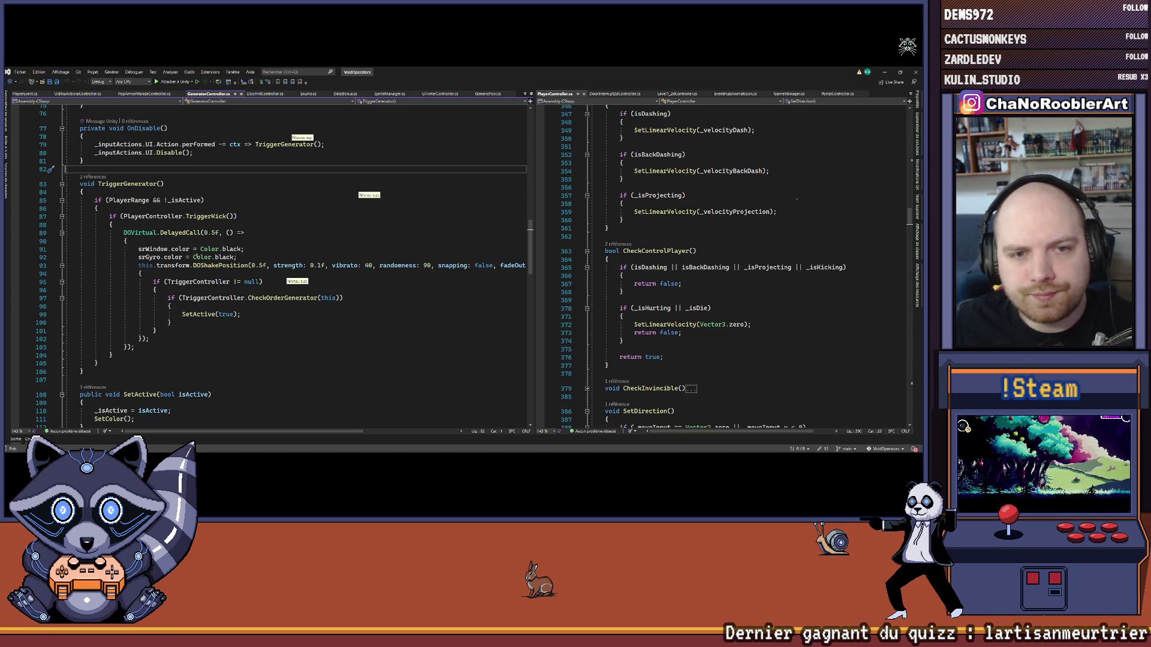
scroll(198, 265, "up", 2)
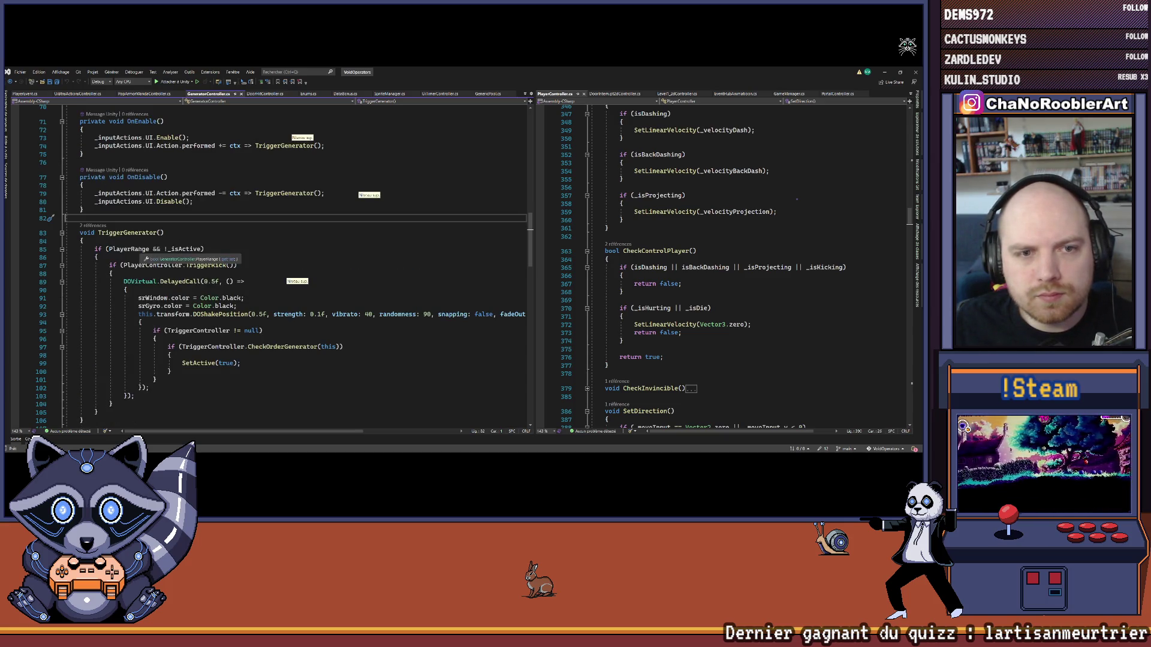
Go to PlayerRange's definition and cycle through its matches with Ctrl+F
right_click(139, 249)
left_click(155, 295)
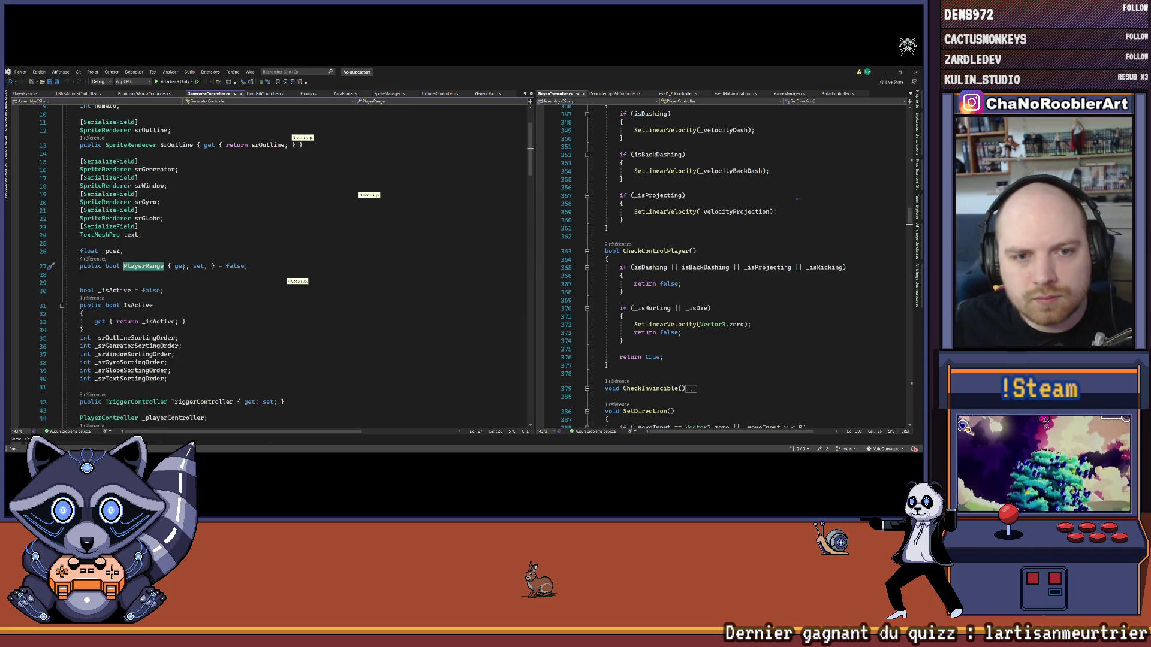
key("ctrl+f")
key("Return")
key("Return")
key("Return")
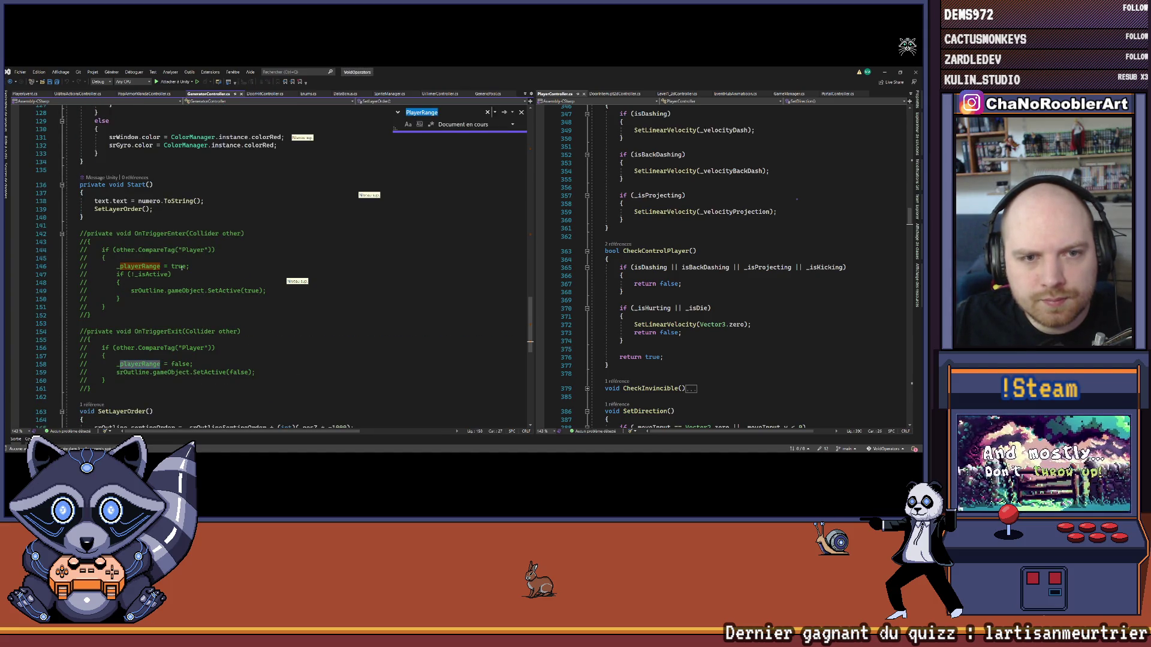
key("Return")
key("Return")
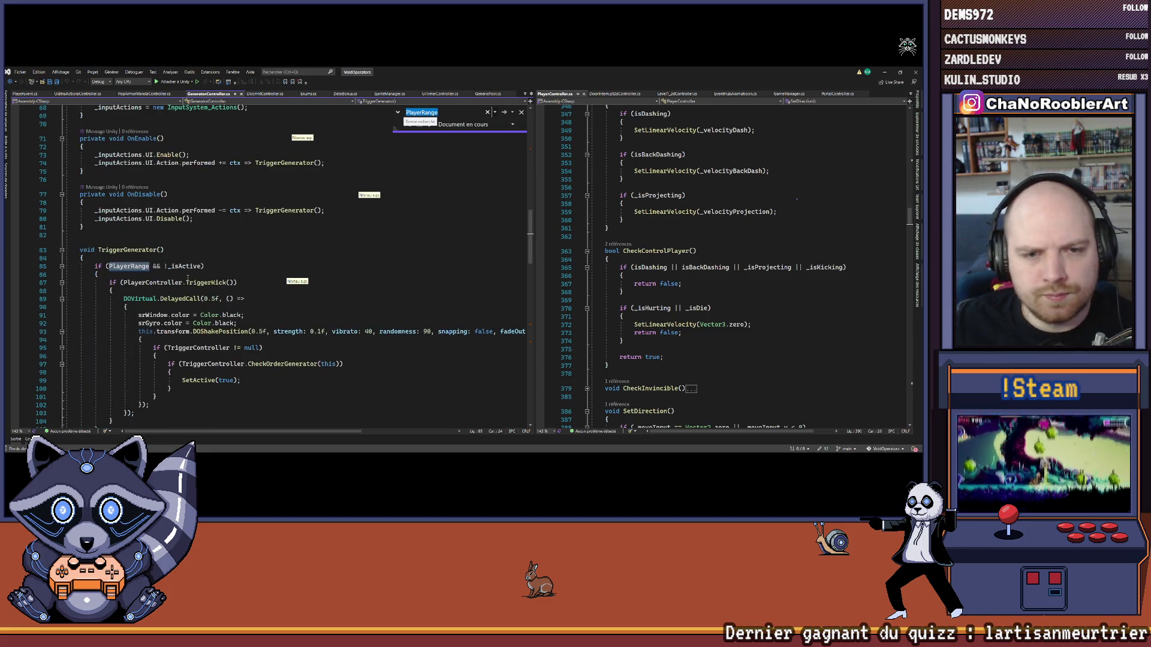
List every reference to PlayerRange
scroll(327, 314, "up", 1)
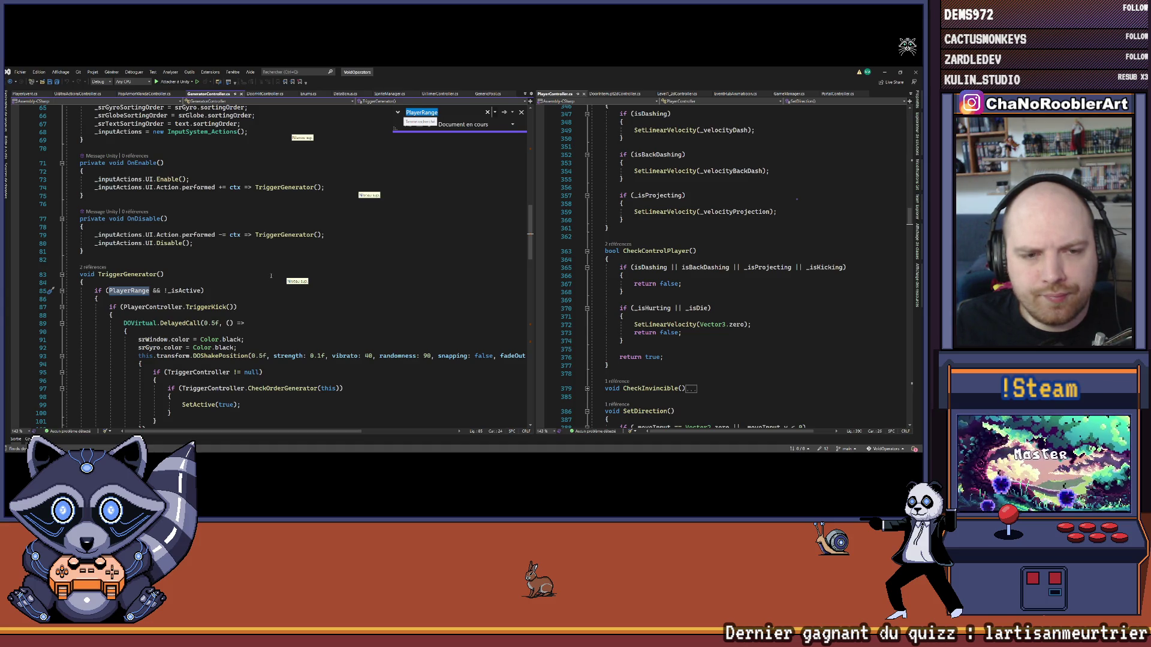
scroll(271, 275, "down", 18)
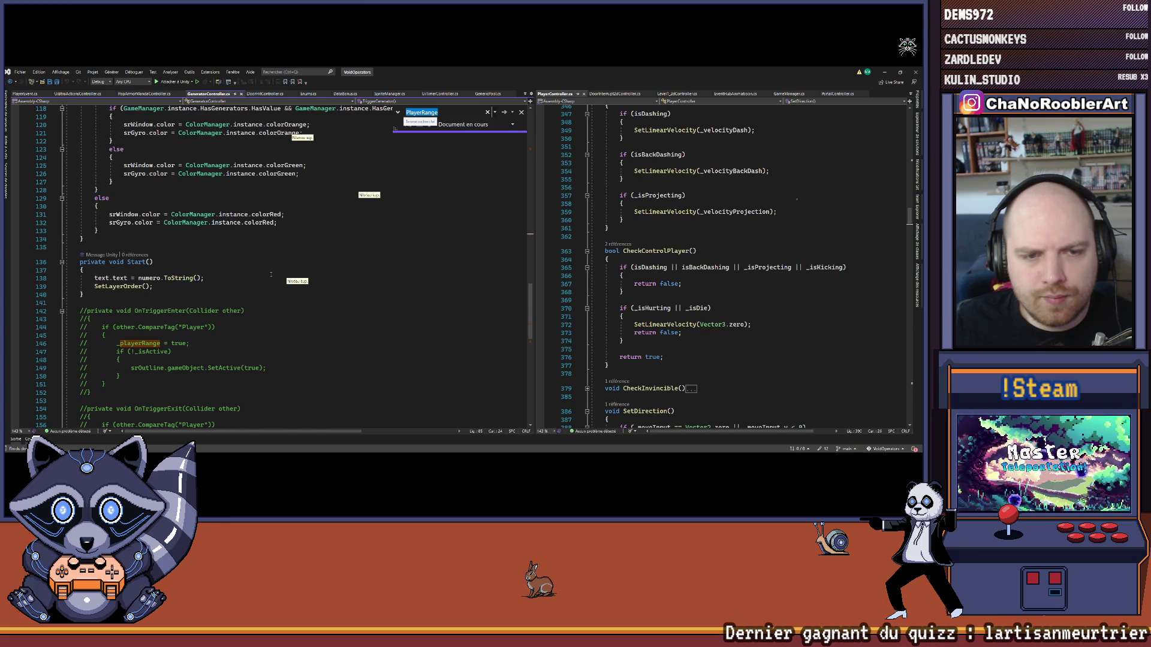
scroll(271, 275, "down", 11)
scroll(271, 274, "up", 20)
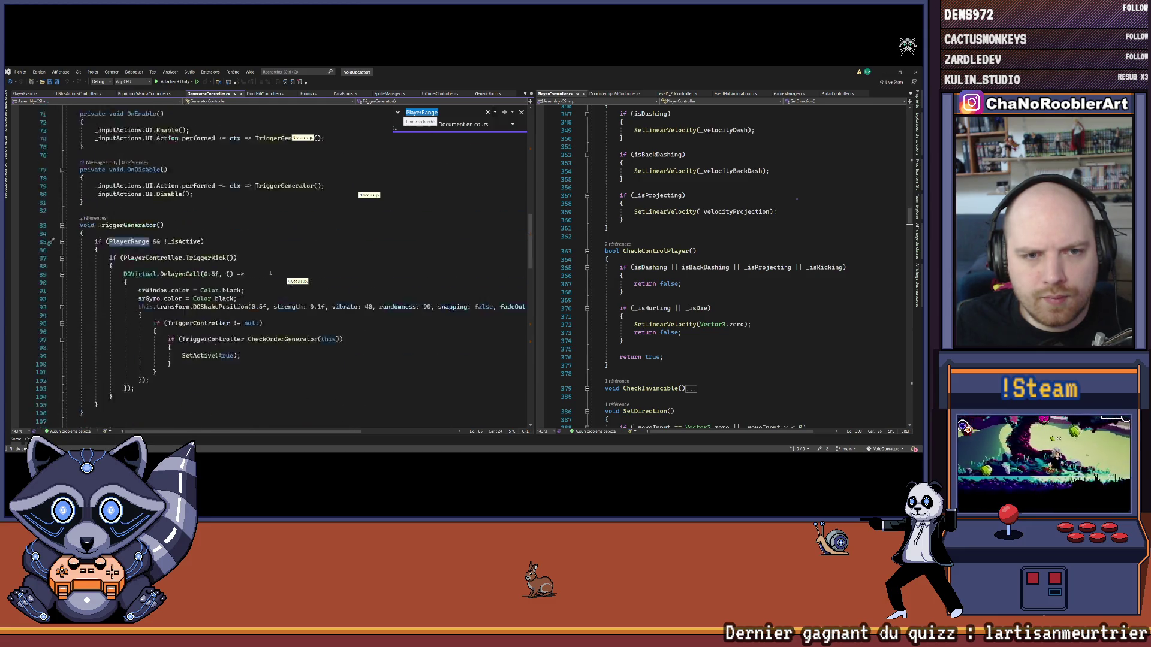
scroll(270, 270, "up", 15)
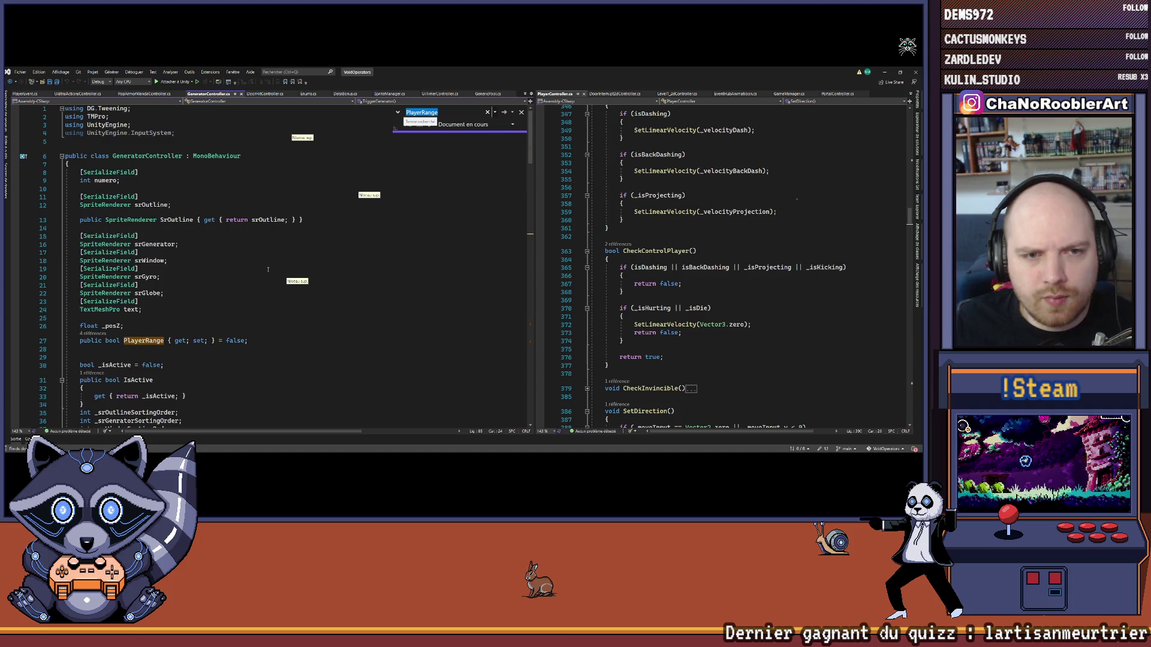
left_click(91, 334)
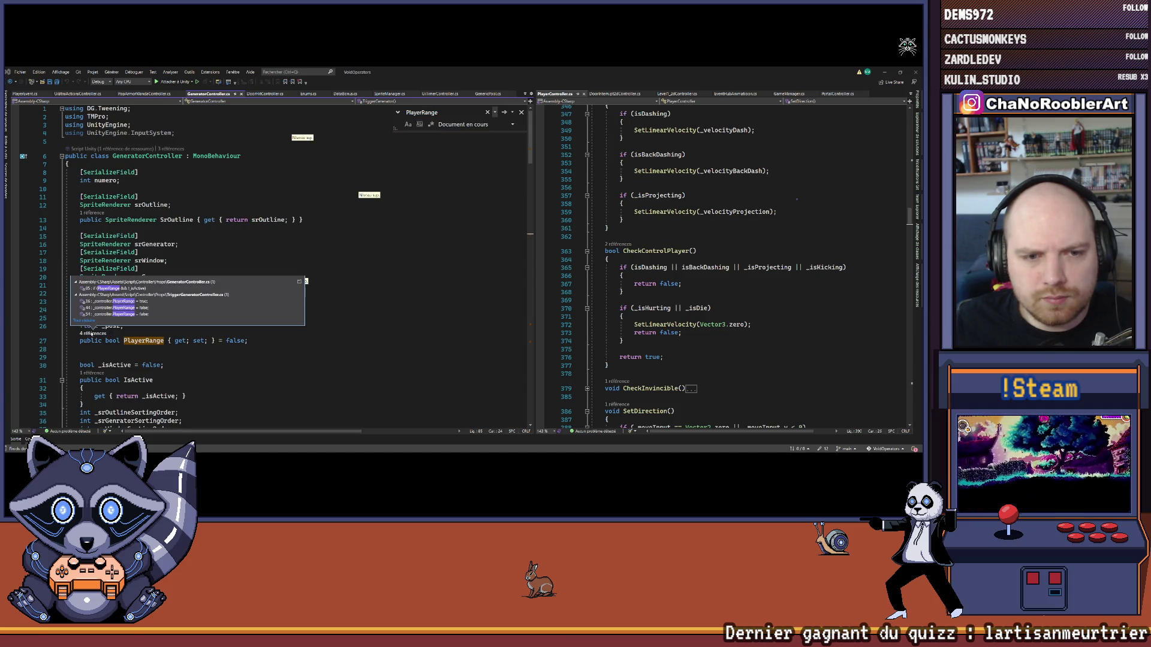
Open the PlayerRange usage in TriggerGeneratorController, check its definition, and return to the if block
double_click(146, 301)
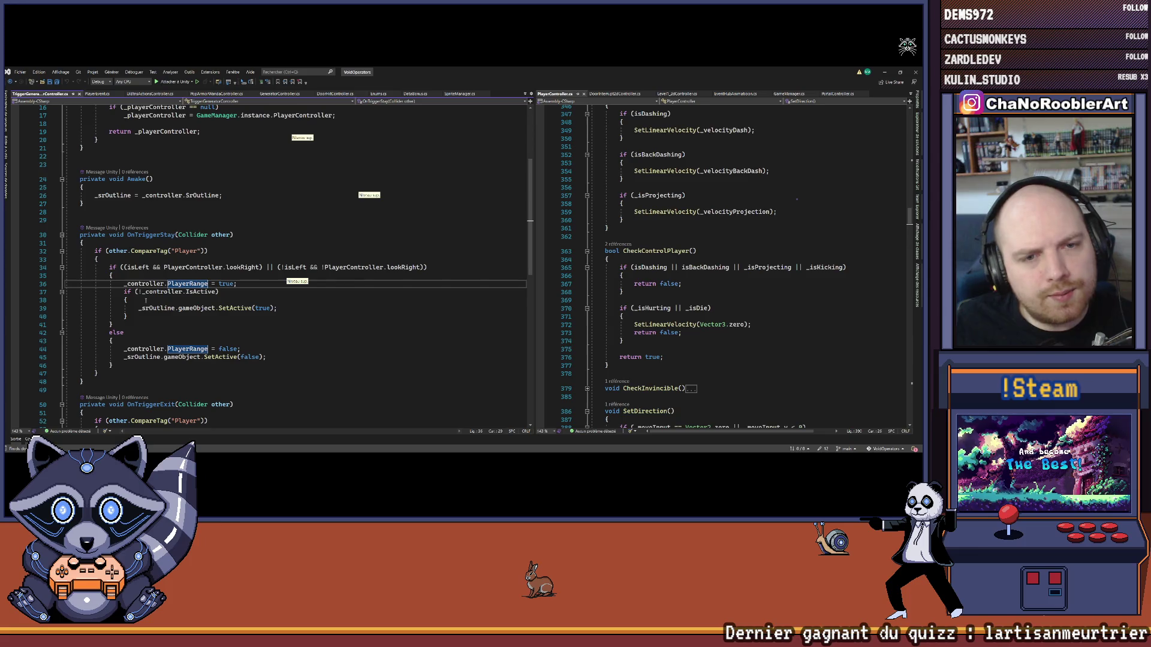
scroll(146, 302, "up", 5)
scroll(141, 300, "down", 6)
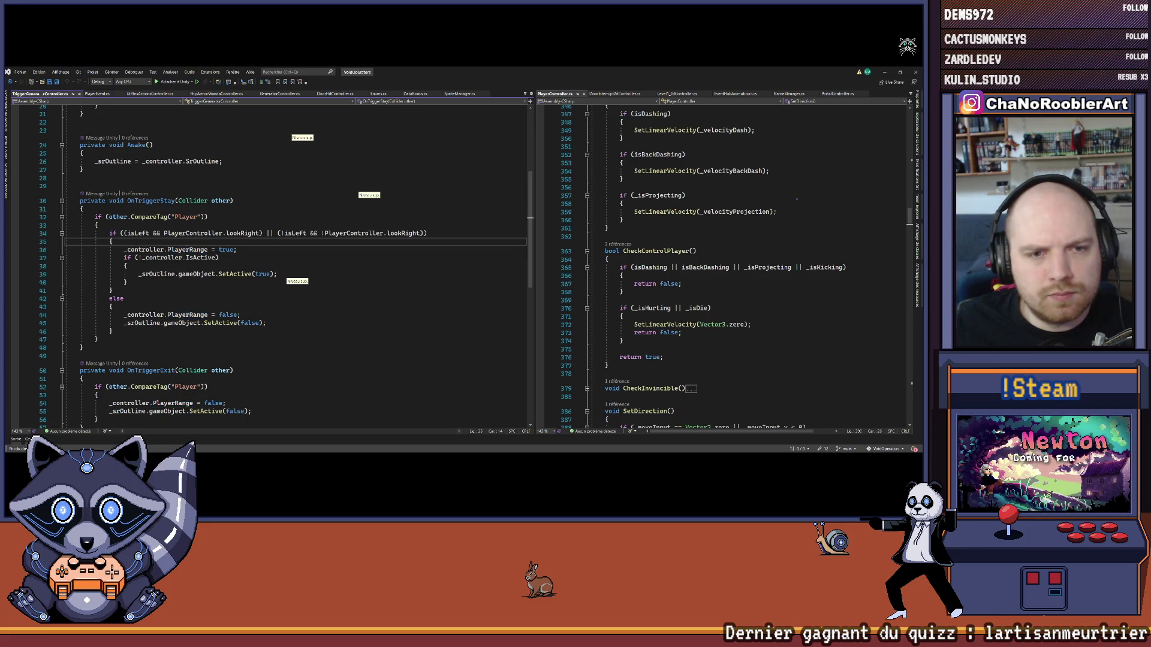
left_click(186, 250, "ctrl")
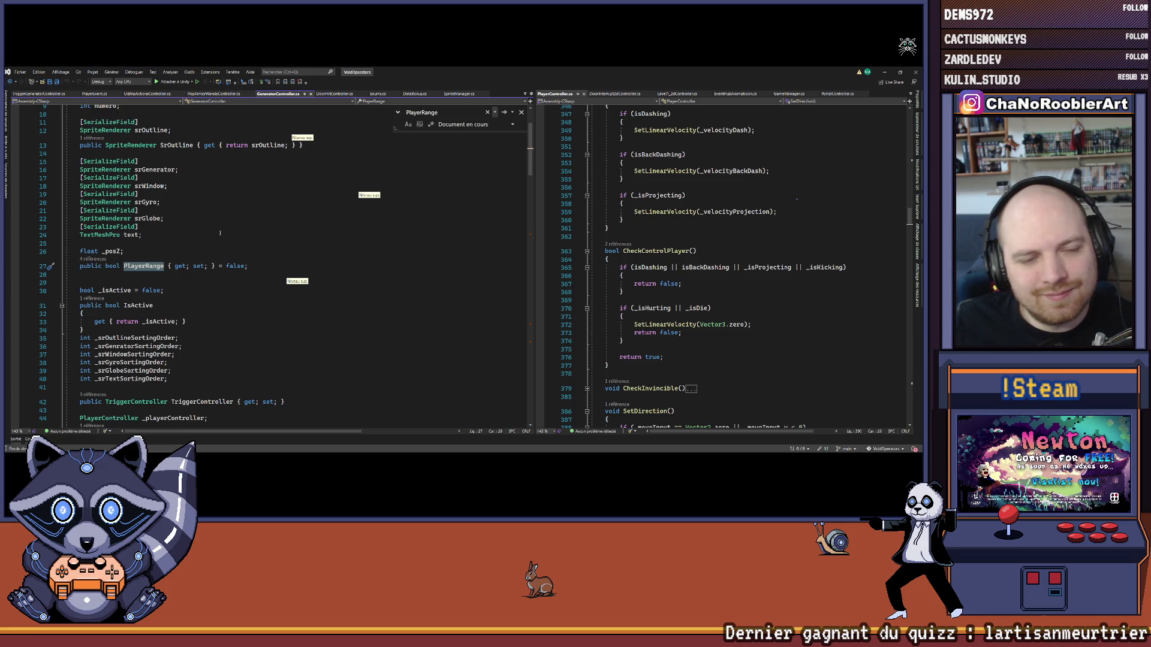
key("ctrl+minus")
left_click(144, 241)
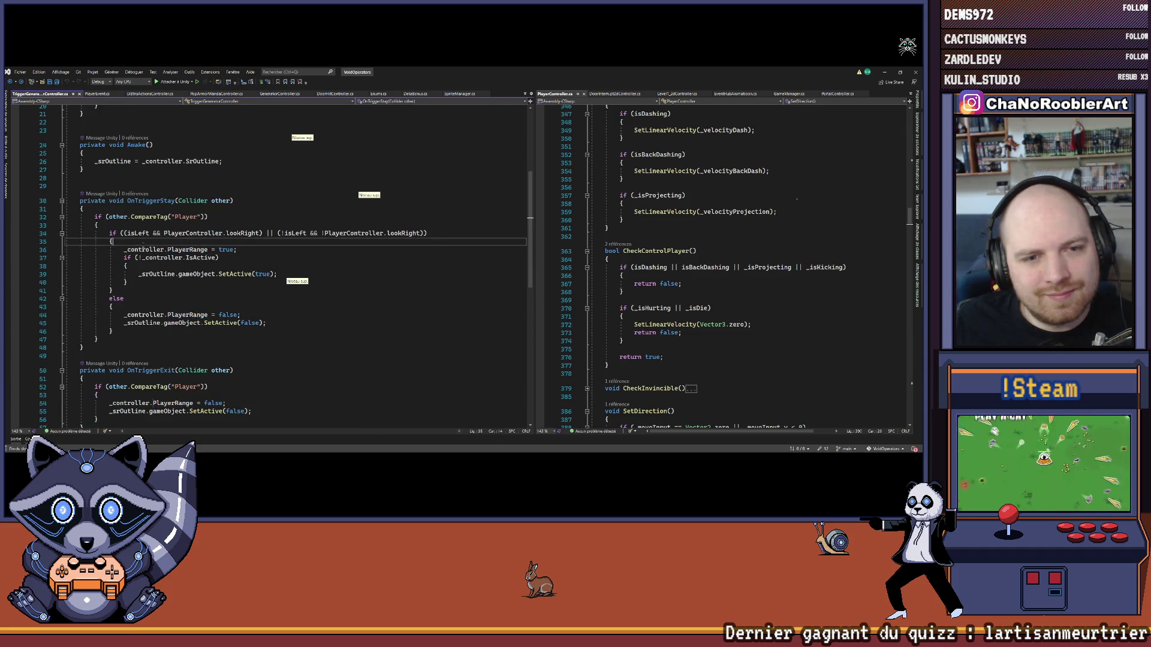
Add PlayerEvents.DisplayUiBtnY(true); inside the if branch of OnTriggerStay
key("Return")
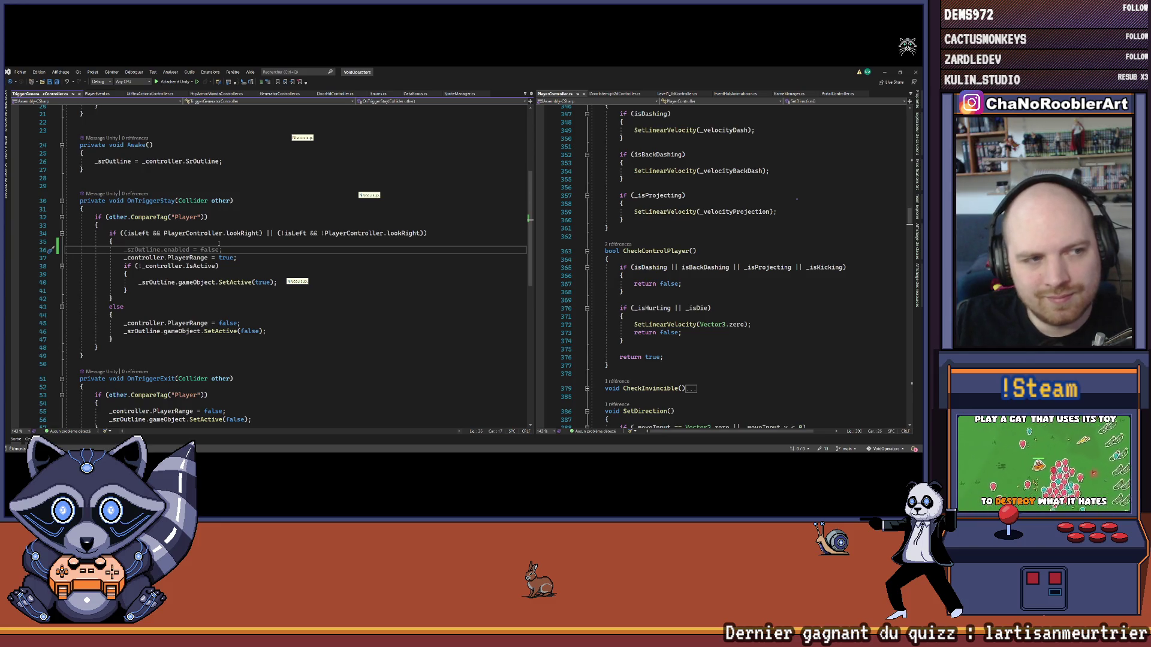
type("Playe")
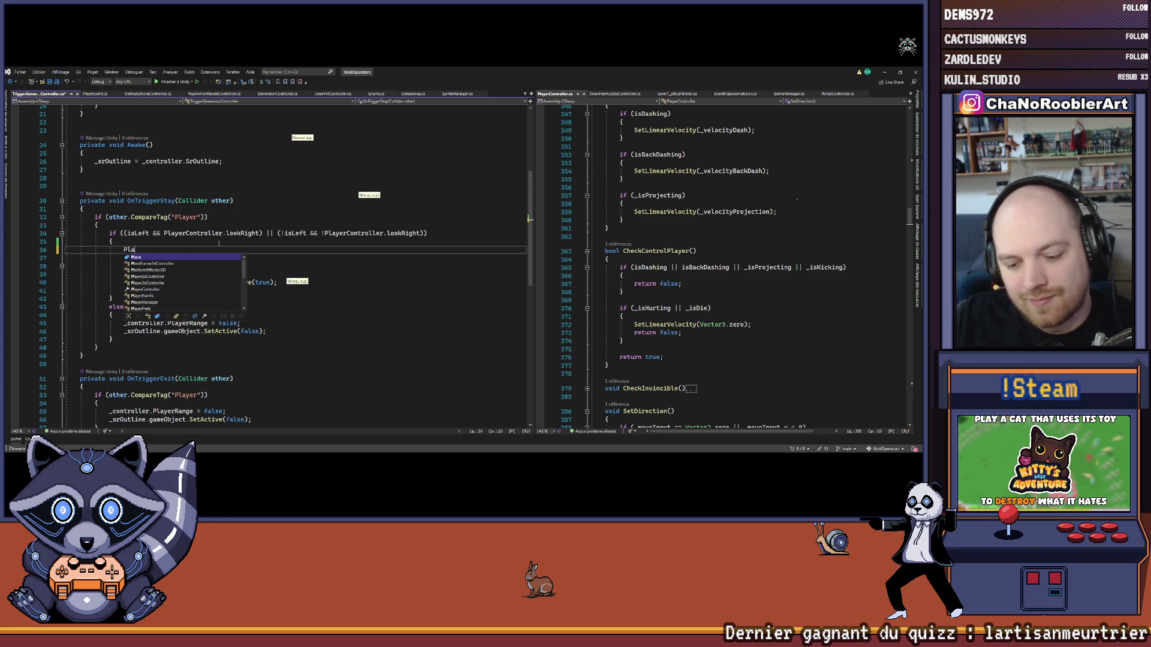
key("BackSpace")
key("BackSpace")
key("BackSpace")
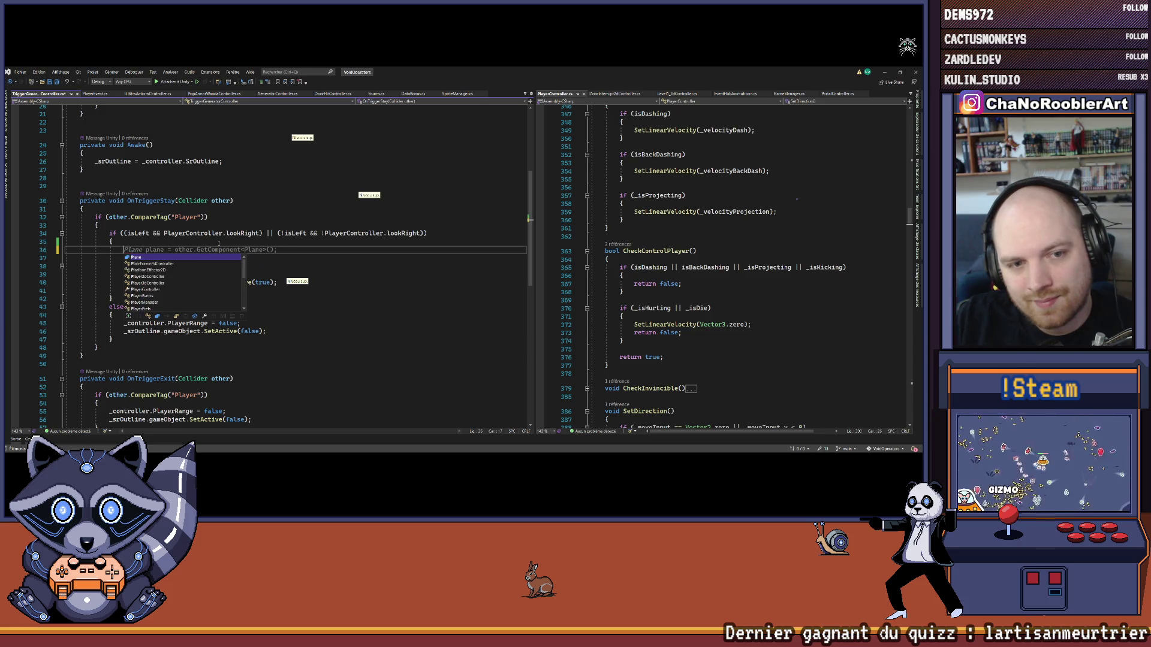
key("Return")
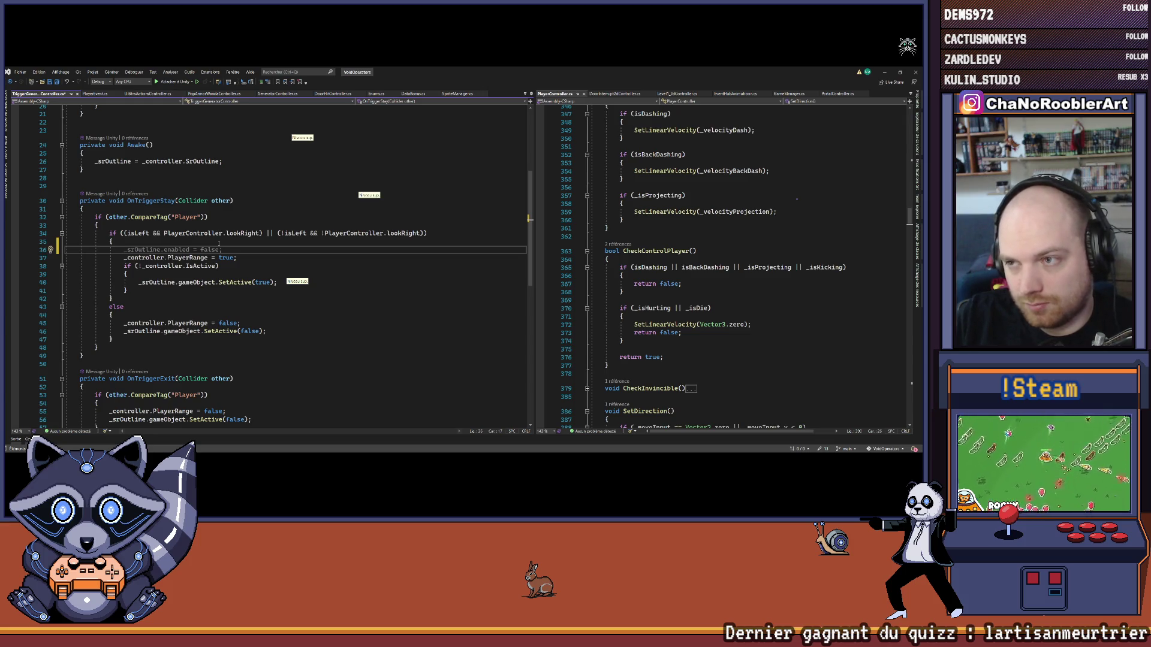
type("P")
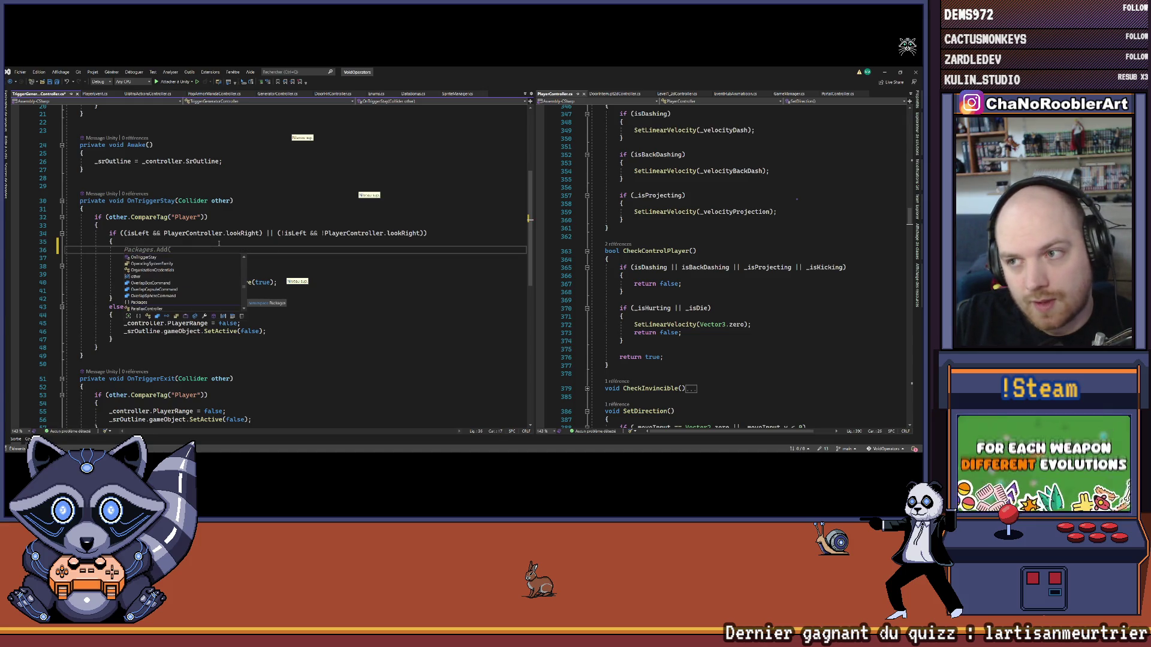
key("BackSpace")
type("Pl")
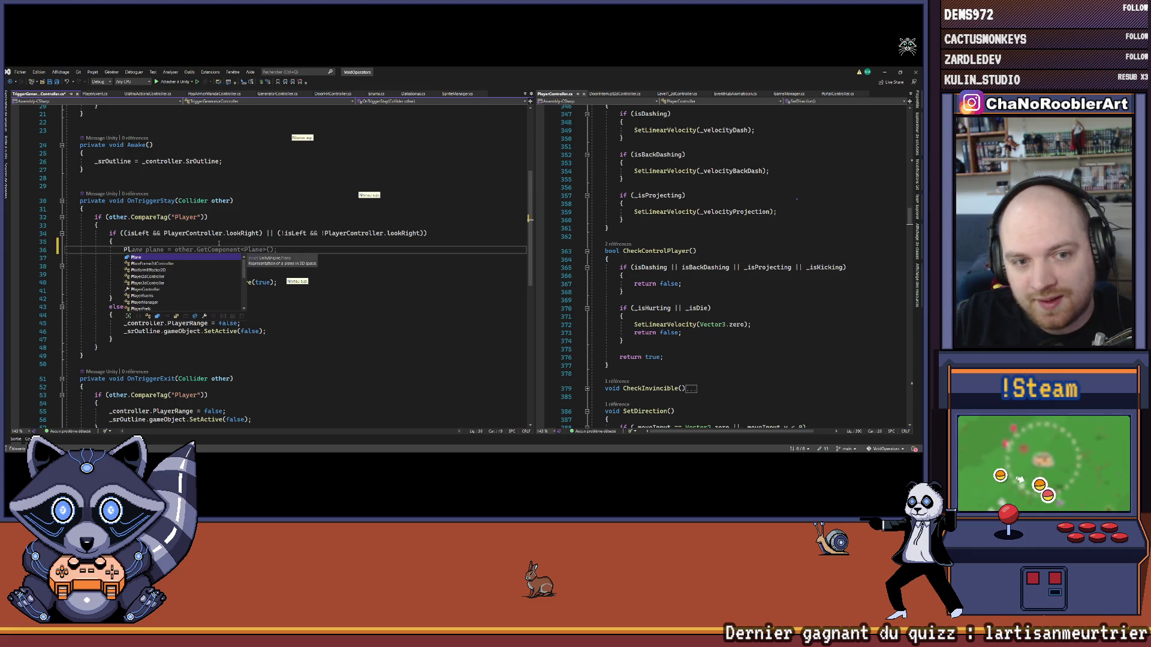
key("Escape")
key("ctrl+s")
type("P")
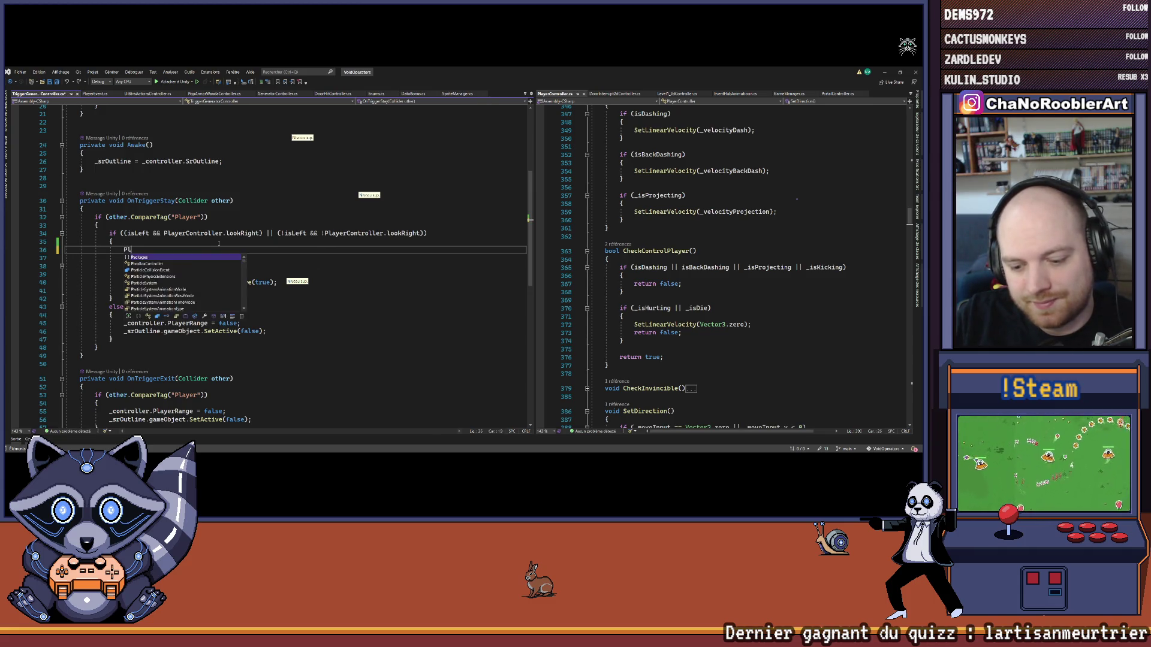
type("layerEvents.")
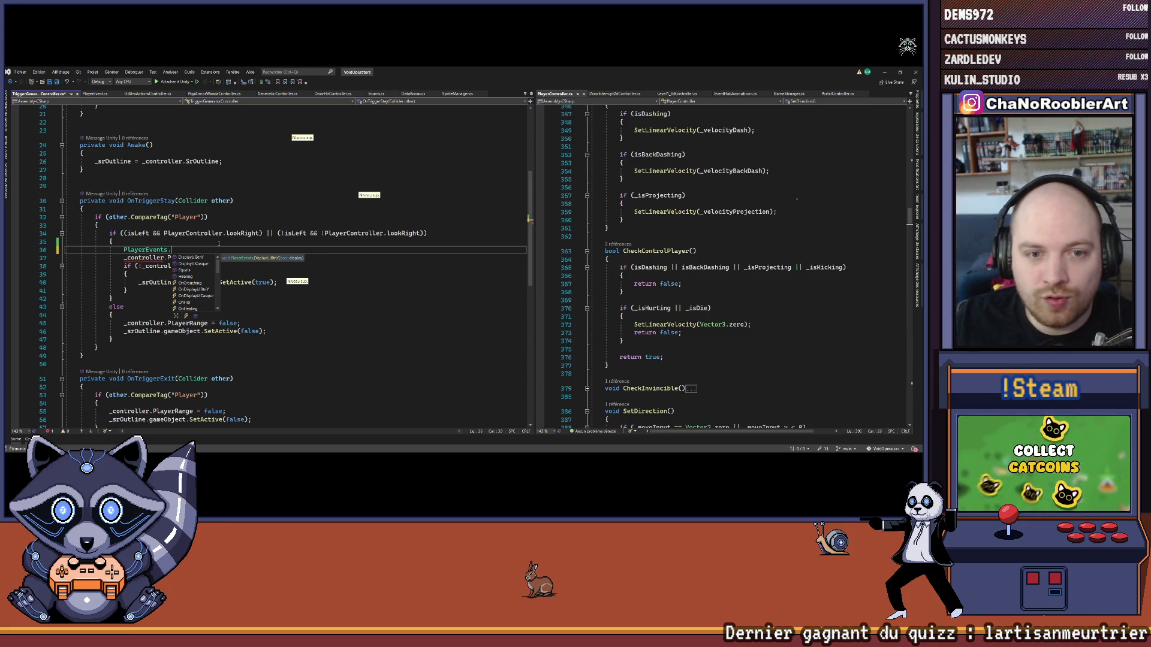
type("DisplayUiBtnY(tr")
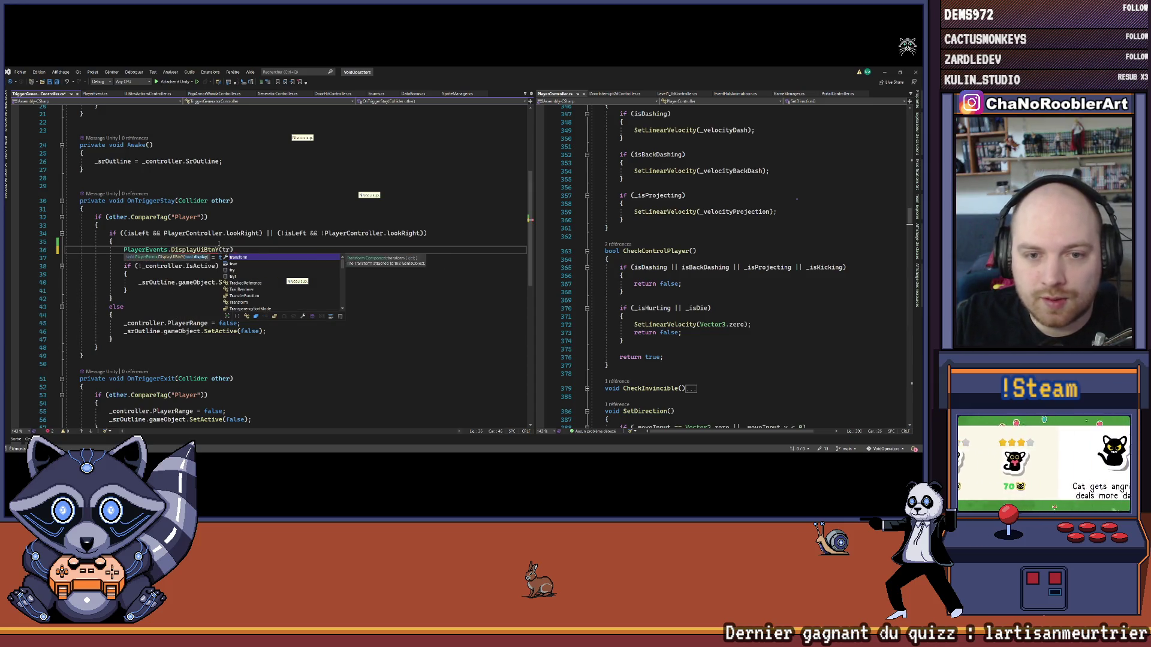
type("ue);")
Add PlayerEvents.DisplayUiBtnY(false) inside the else branch
key("Down")
key("Down")
key("Down")
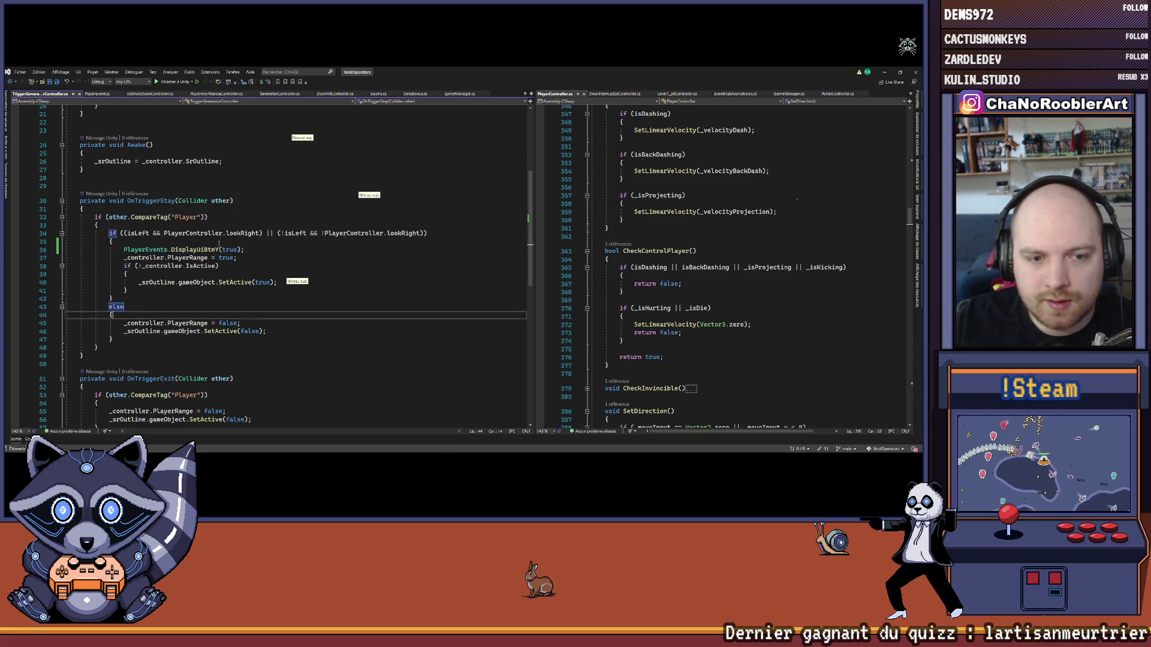
key("Return")
type("PlayerEvents.DisplayUiBtnY(false);")
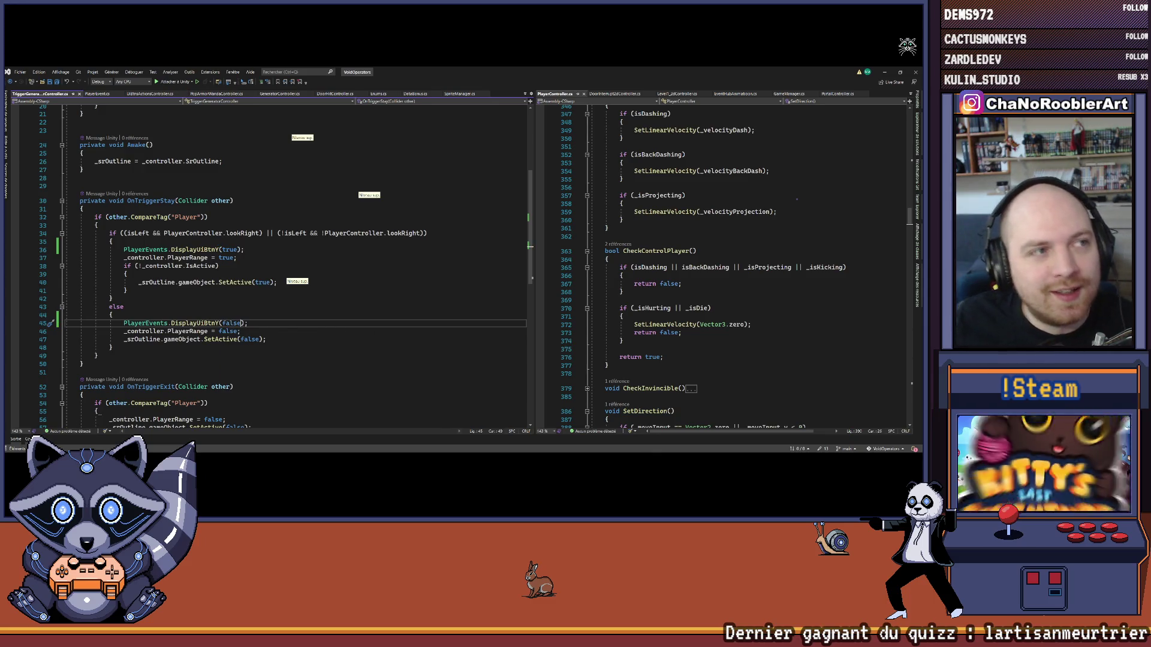
key("alt+Tab")
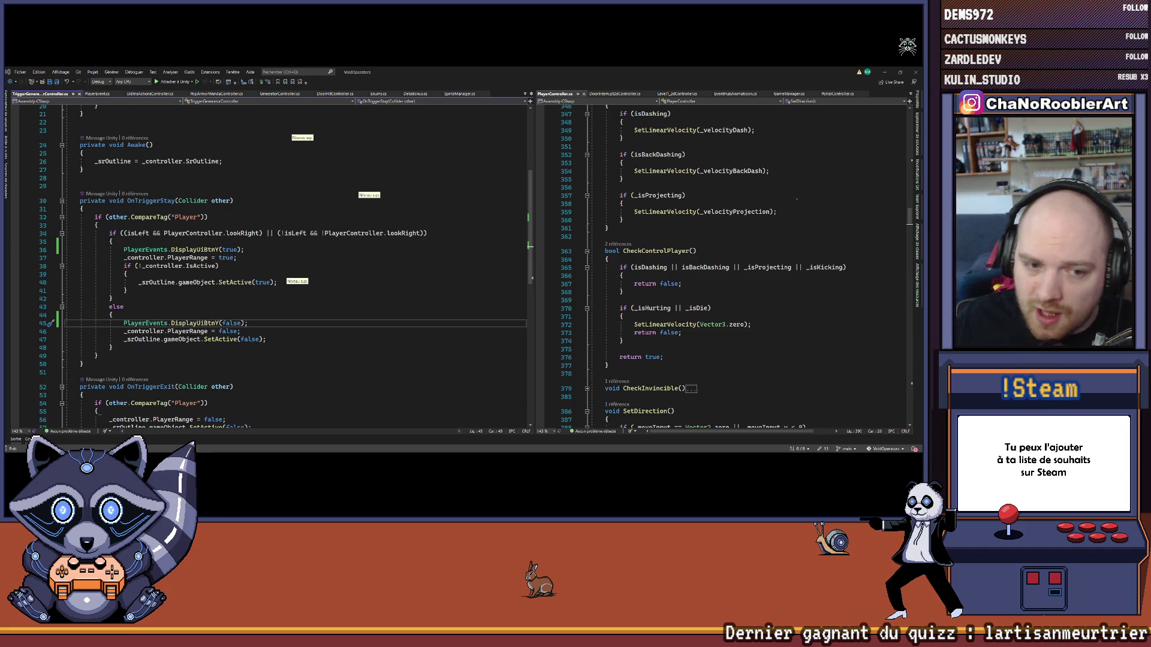
Copy the DisplayUiBtnY(false) call onto a new line after line 56 in OnTriggerExit
scroll(319, 293, "down", 4)
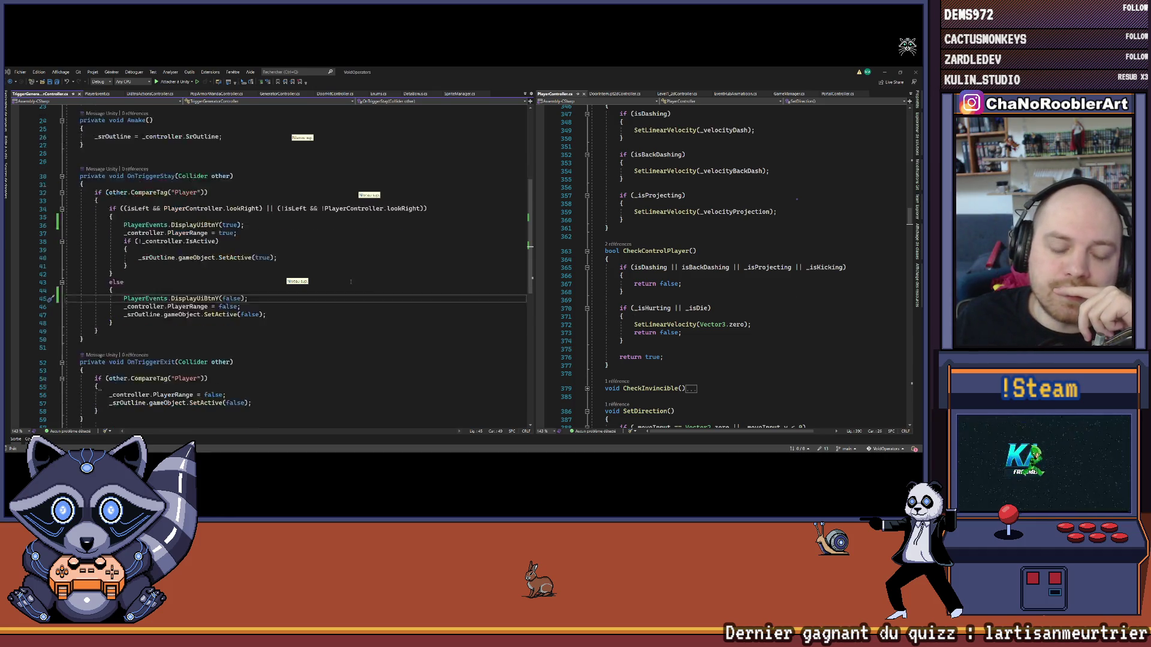
scroll(317, 276, "up", 2)
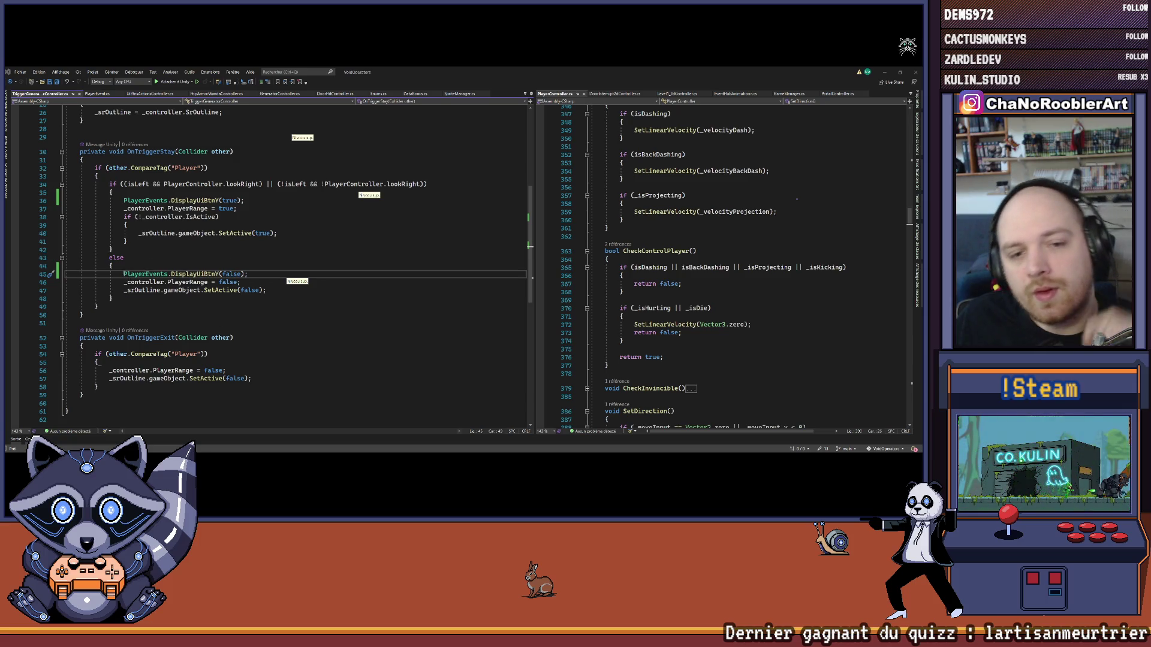
left_click_drag(123, 274, 259, 276)
key("ctrl+c")
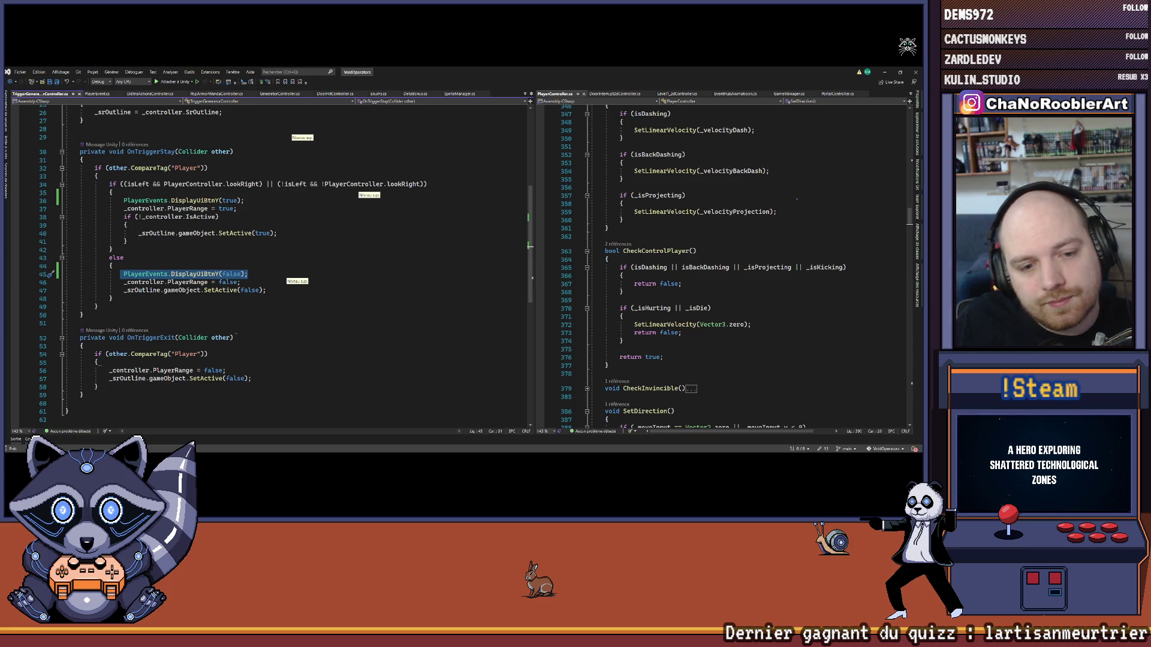
left_click(229, 372)
key("Return")
key("ctrl+v")
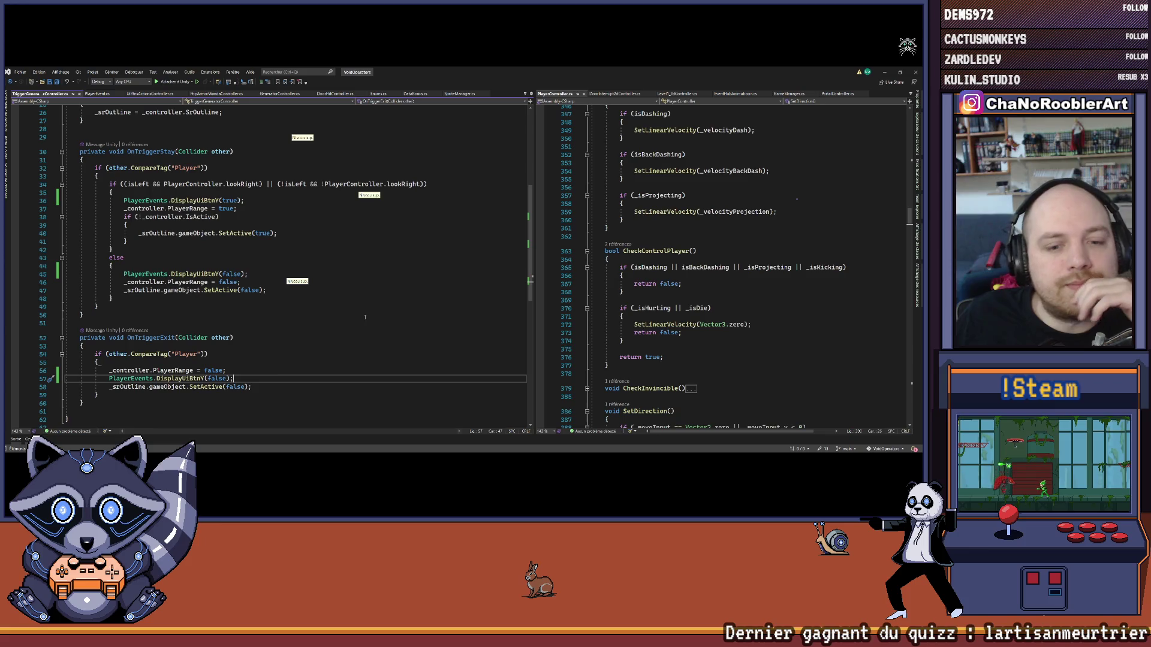
scroll(341, 297, "up", 8)
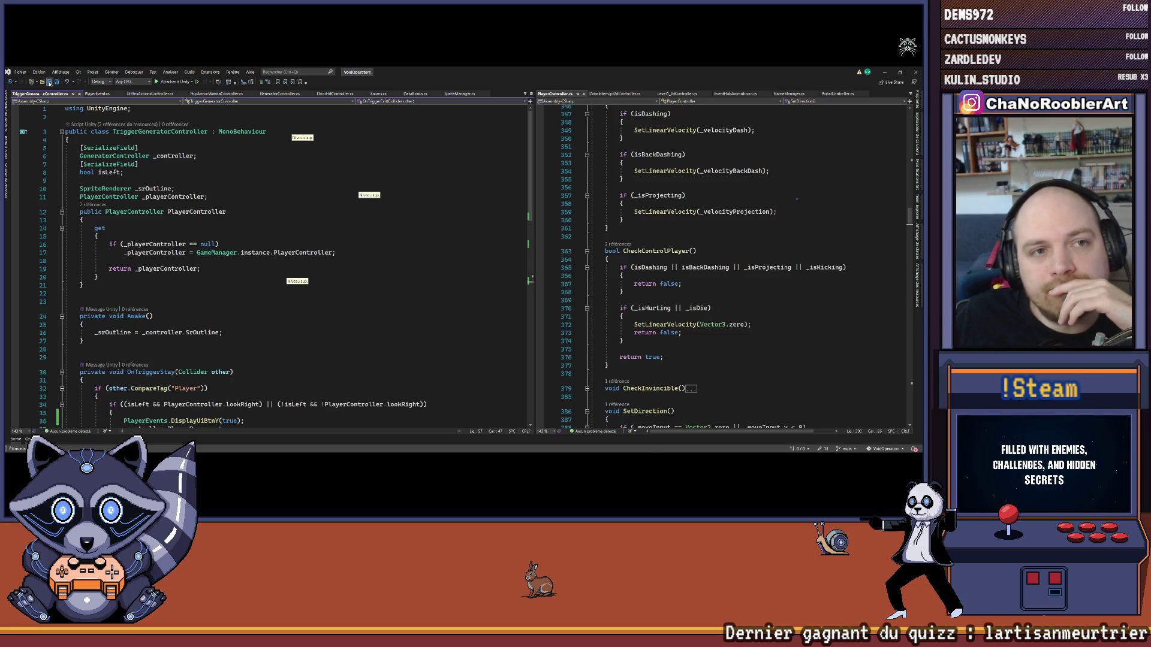
scroll(276, 241, "down", 6)
scroll(337, 189, "up", 5)
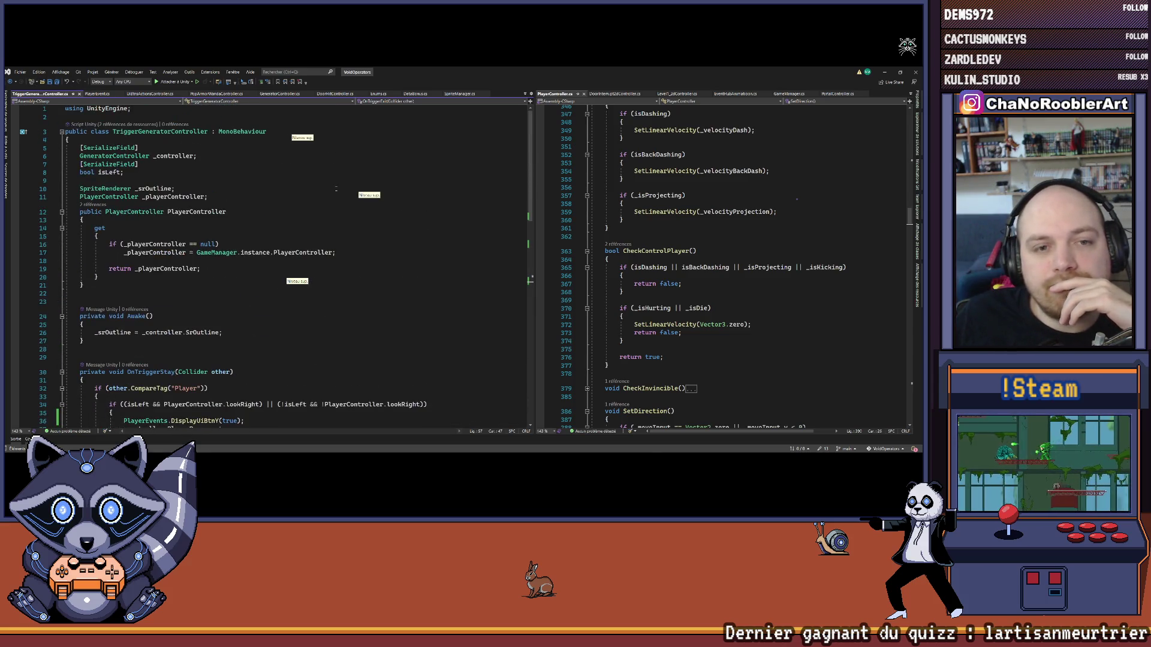
Back in Unity, make the Scene view taller and open the Tile Palette to browse its tiles
left_click(884, 73)
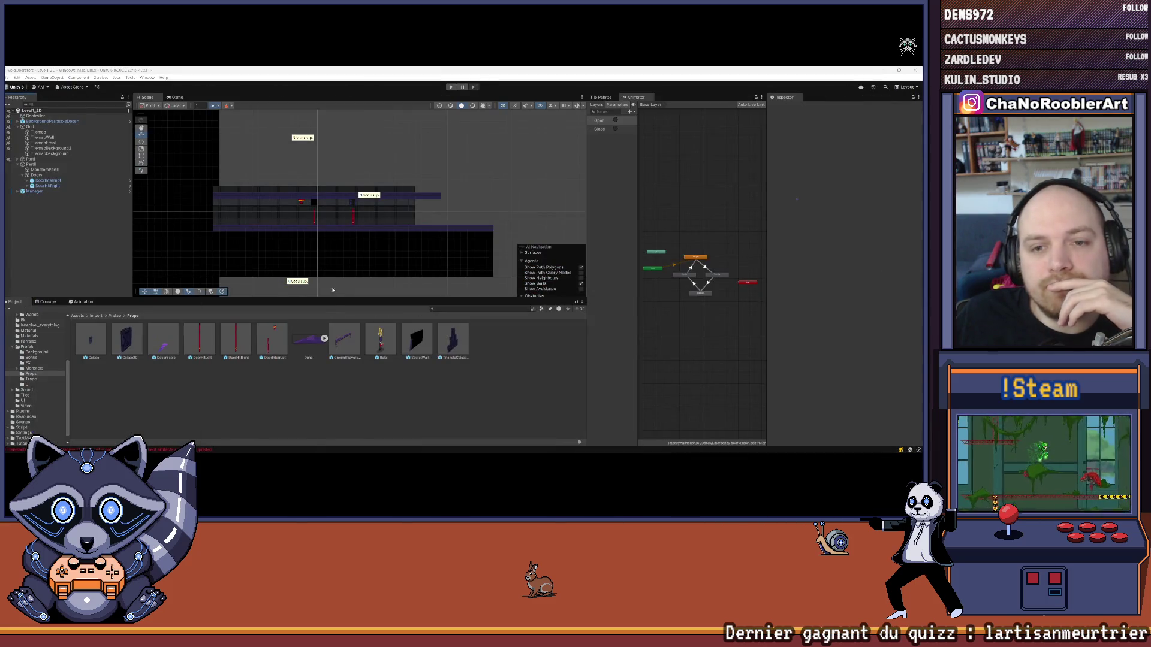
left_click_drag(333, 302, 334, 370)
scroll(338, 327, "up", 3)
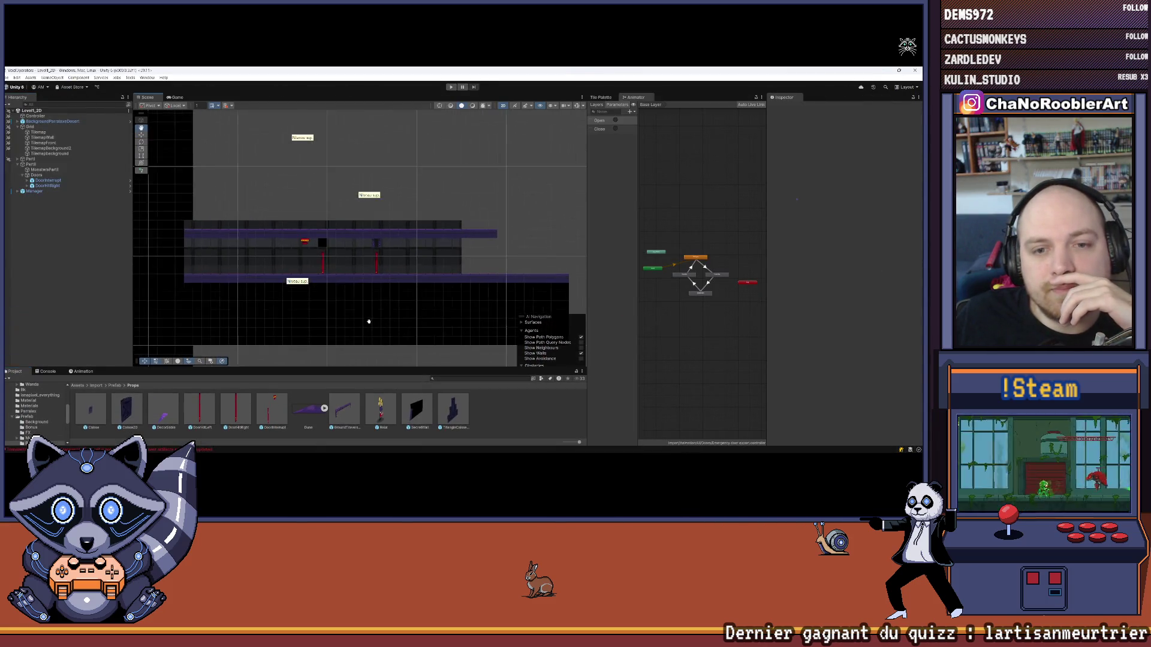
left_click(601, 97)
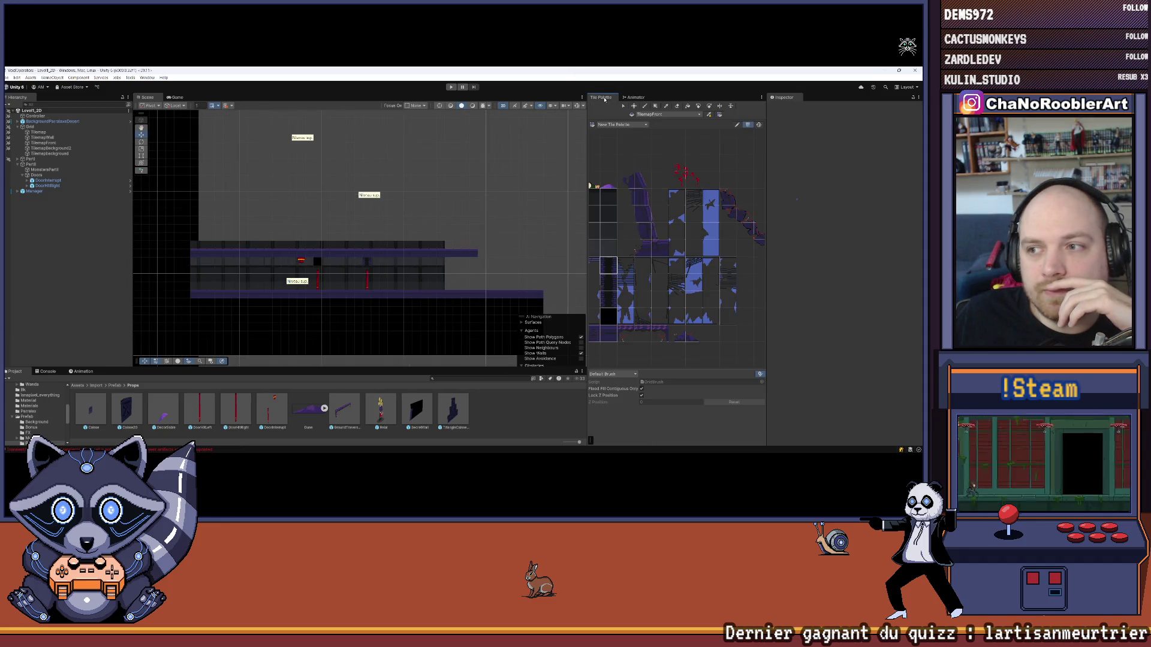
left_click_drag(640, 264, 685, 261)
left_click(659, 346)
Widen the Tile Palette and Scene panels, then select the ground Tilemap layer in the Hierarchy
scroll(268, 286, "down", 1)
scroll(268, 286, "up", 2)
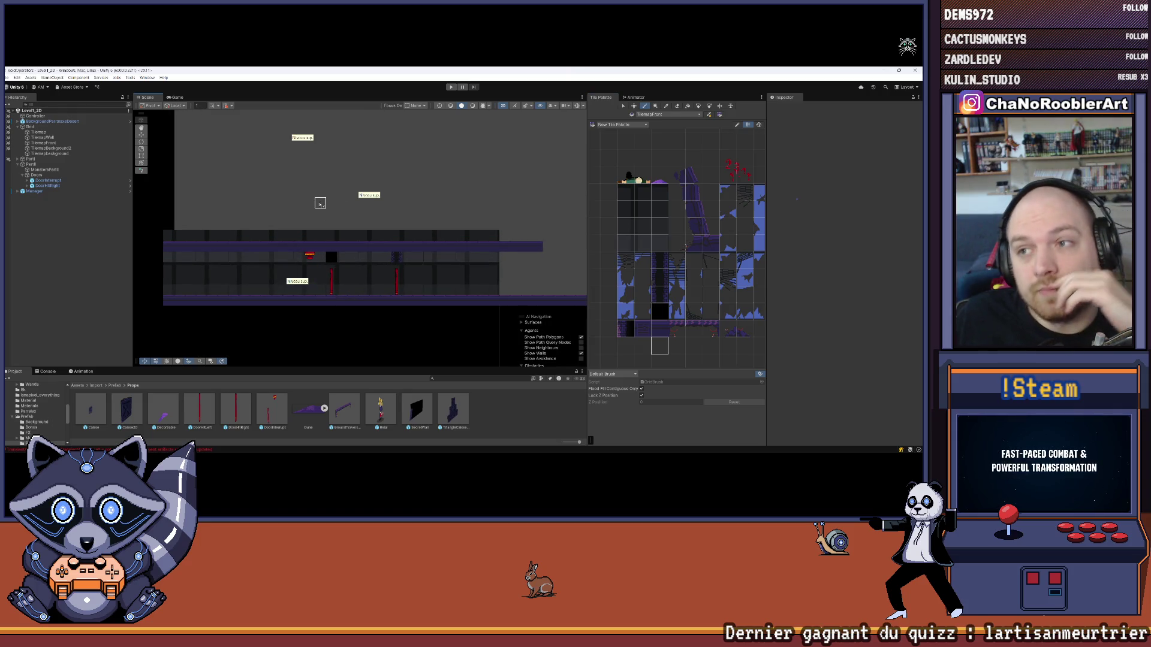
left_click_drag(767, 175, 832, 179)
left_click_drag(587, 214, 657, 215)
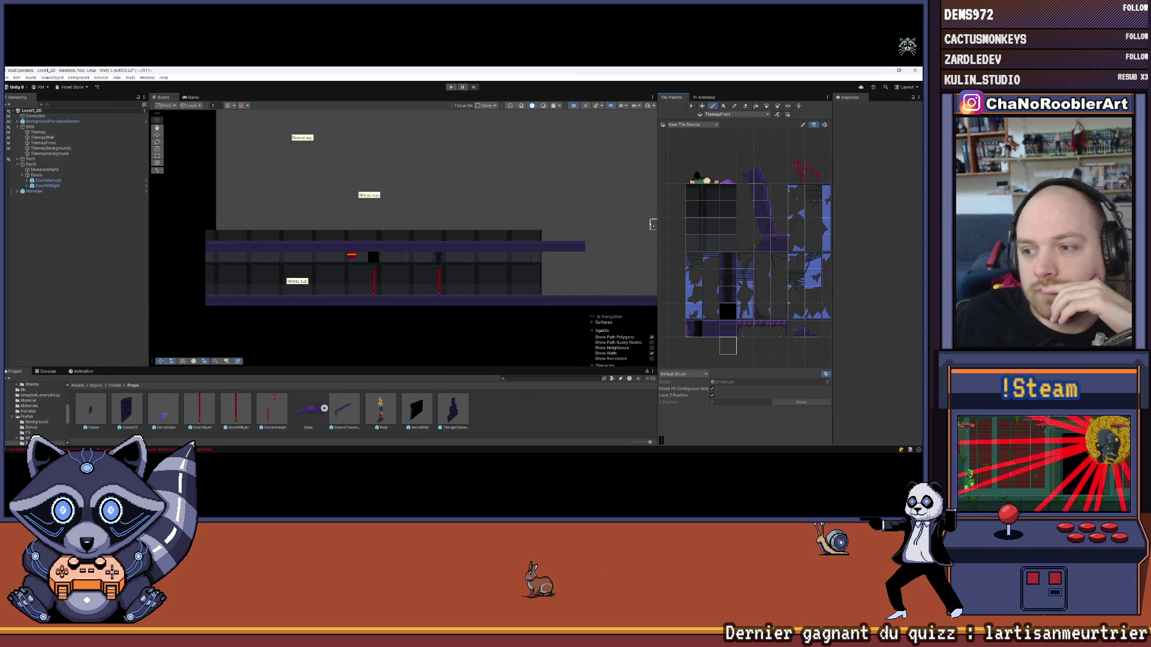
scroll(468, 224, "down", 1)
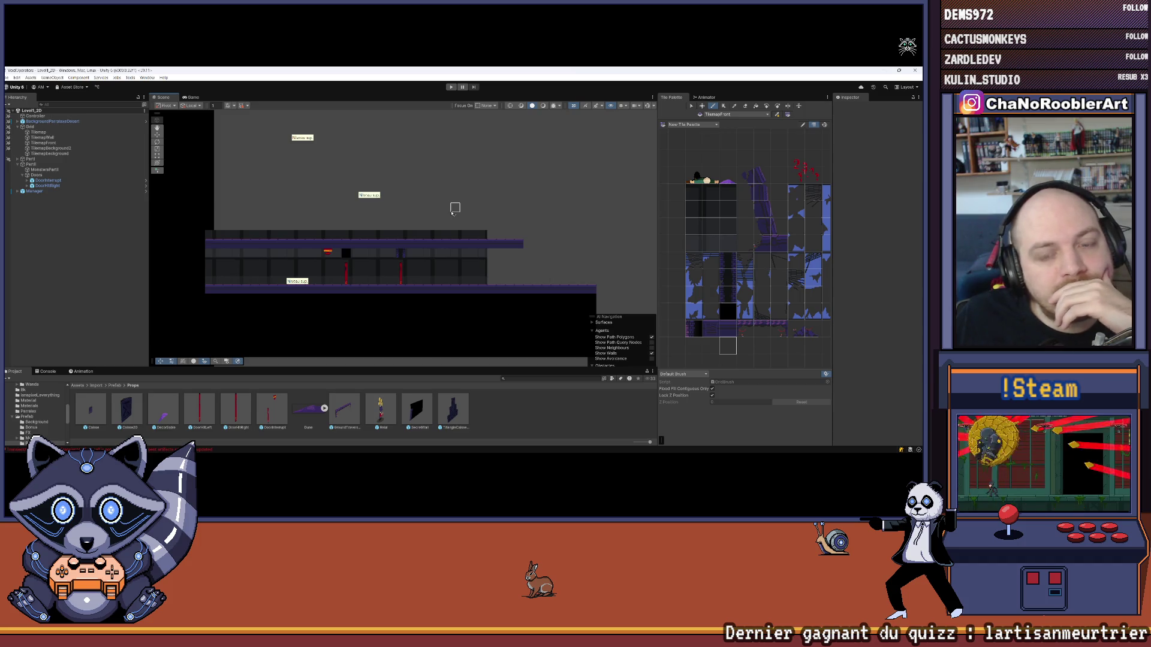
left_click(39, 132)
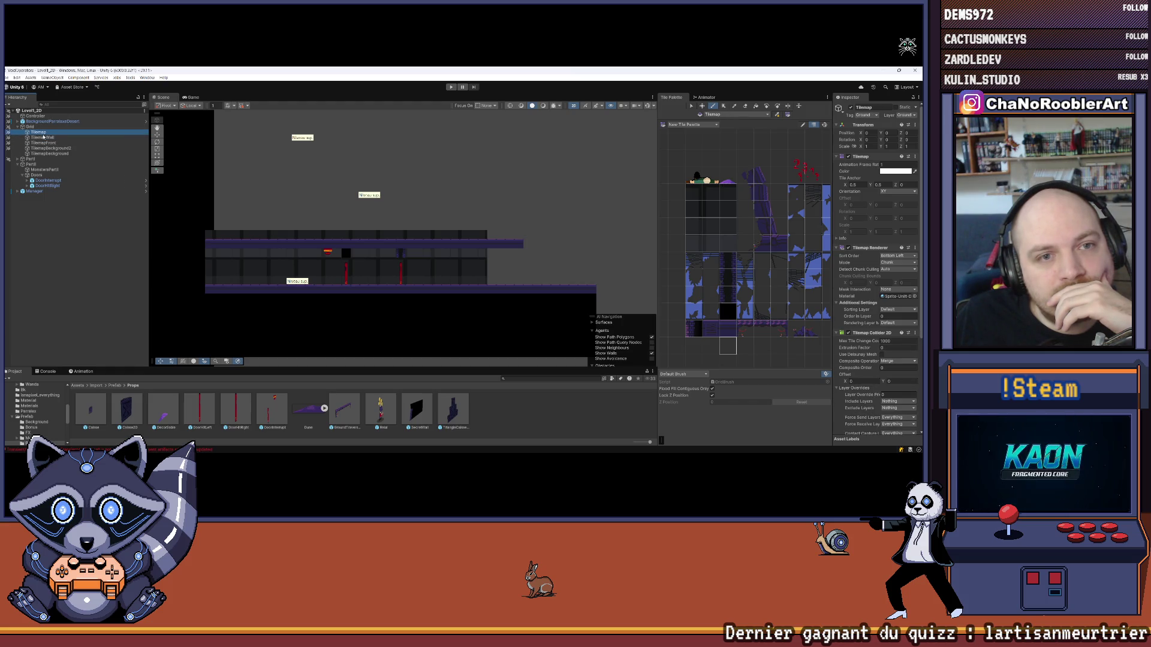
Try the scene's Focus On options Tilemap and Grid, ending with None
scroll(359, 209, "down", 5)
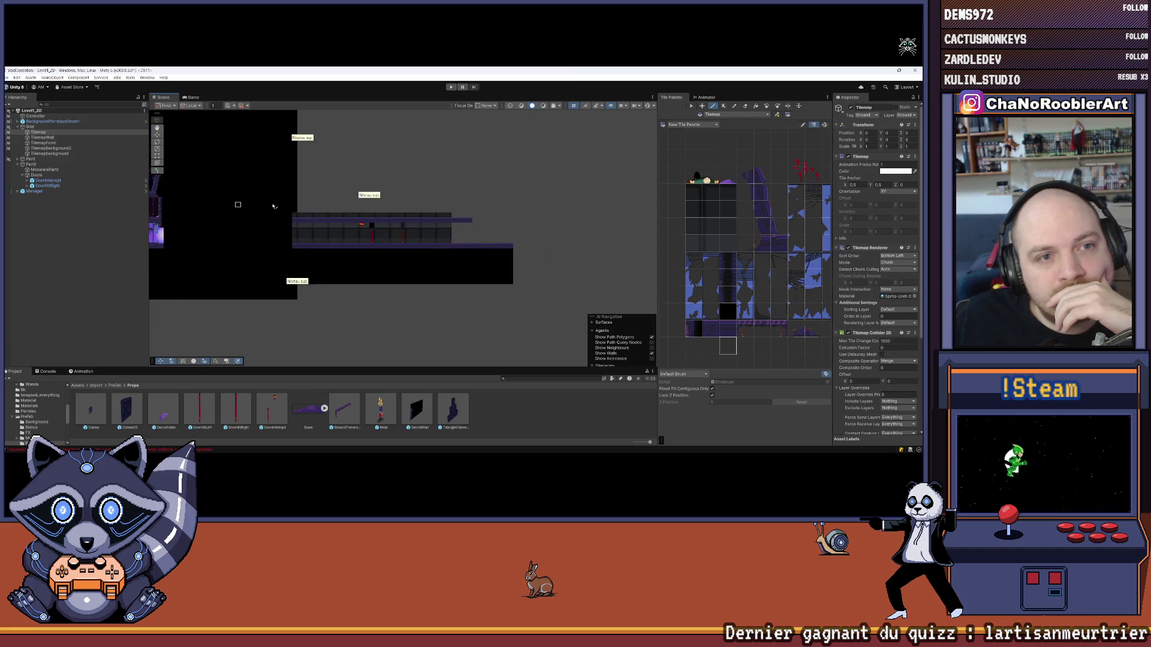
scroll(272, 206, "up", 3)
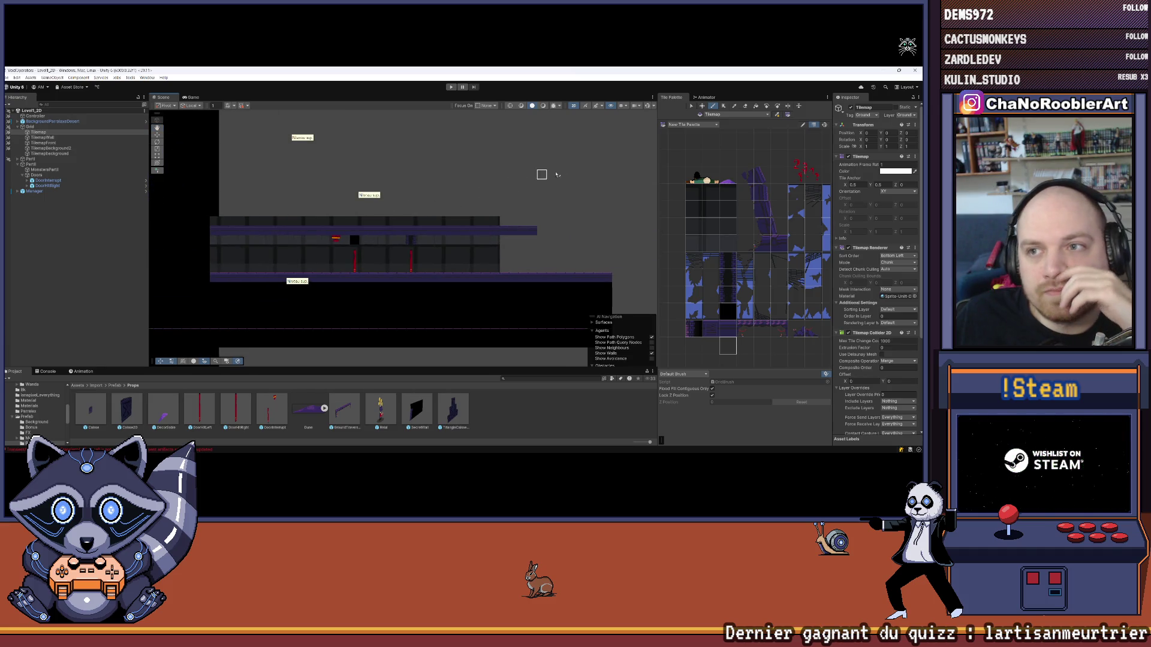
left_click(486, 106)
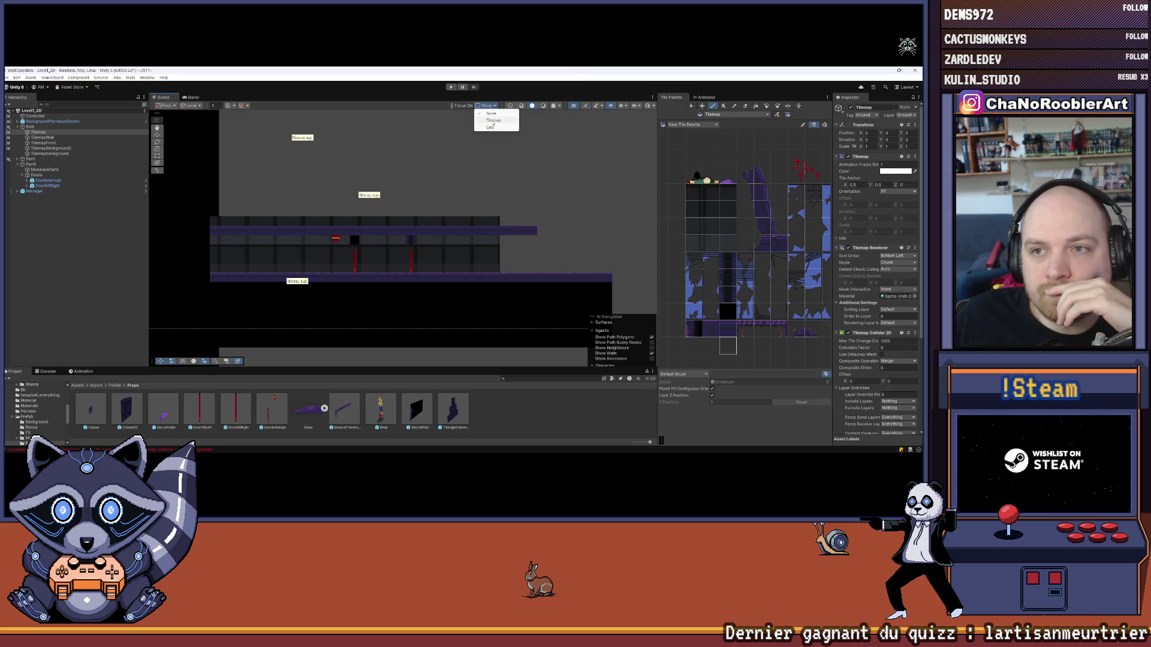
left_click(493, 121)
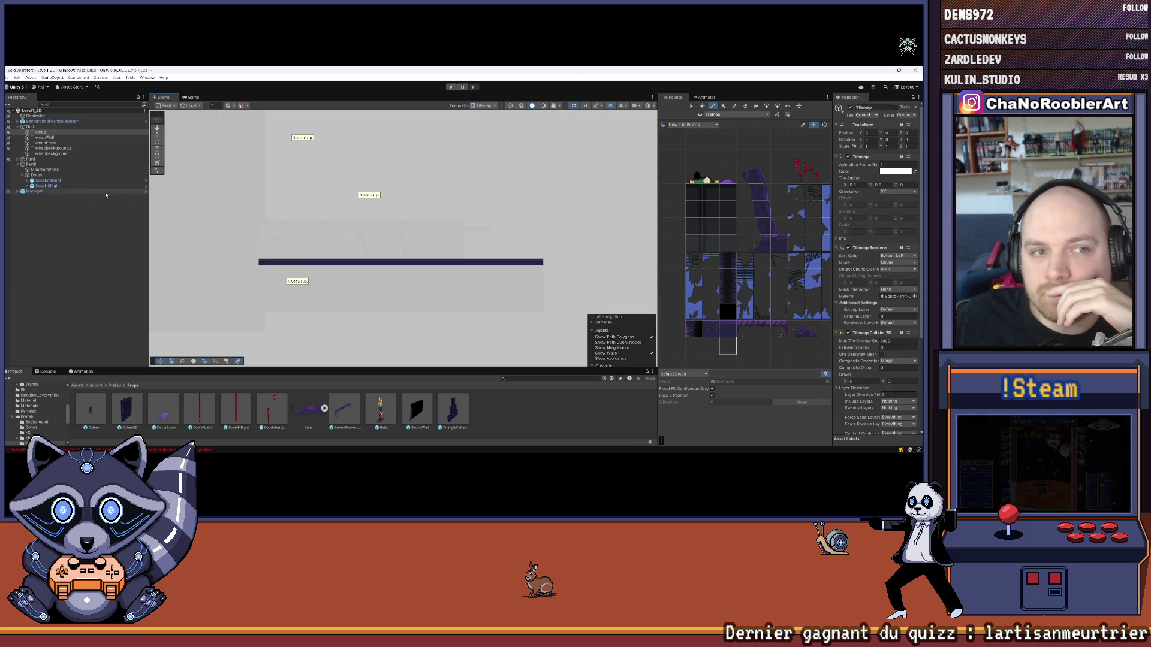
left_click(495, 106)
left_click(484, 127)
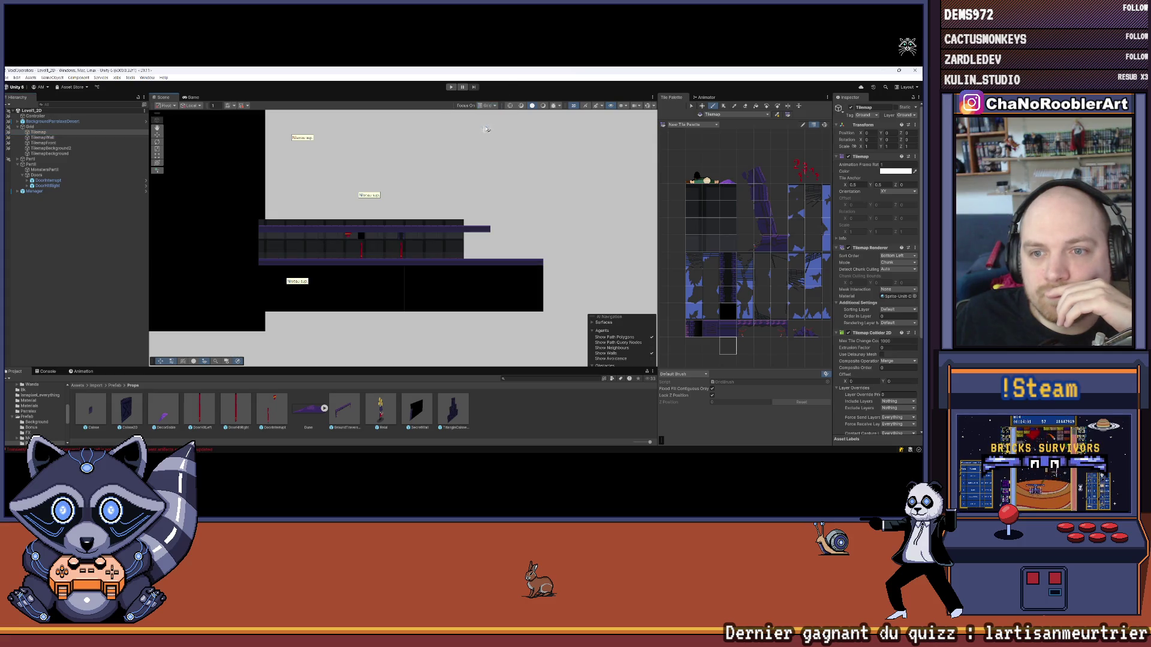
left_click(488, 105)
left_click(491, 114)
scroll(413, 179, "up", 2)
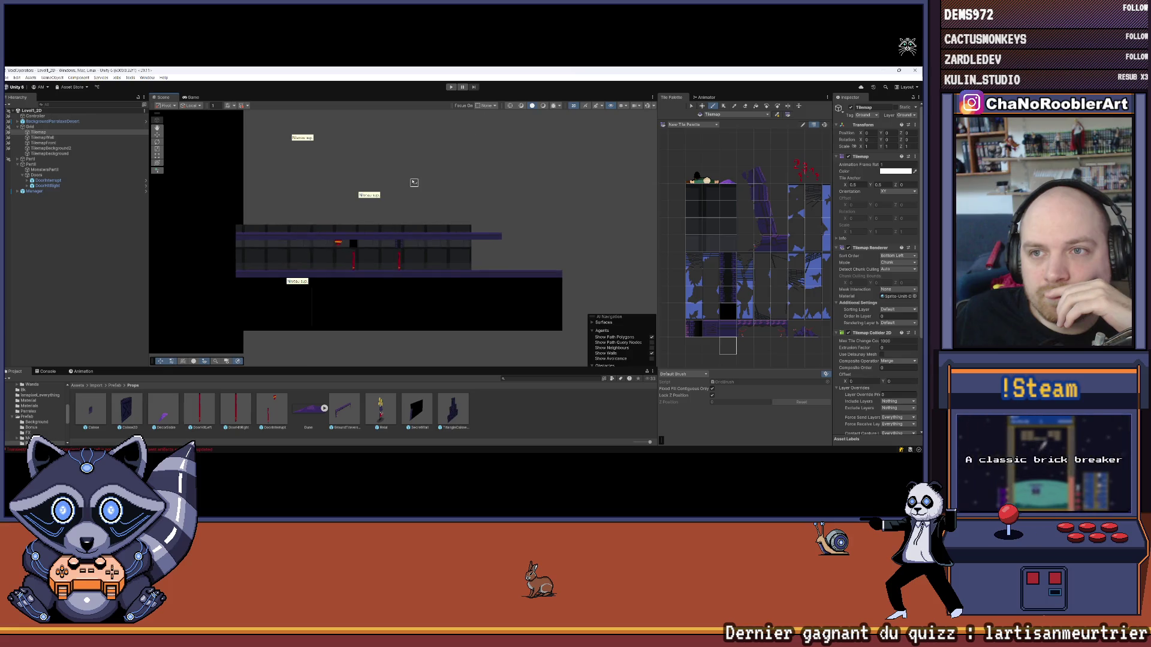
Turn on scene Effects so the skybox shows behind the level
left_click(654, 107)
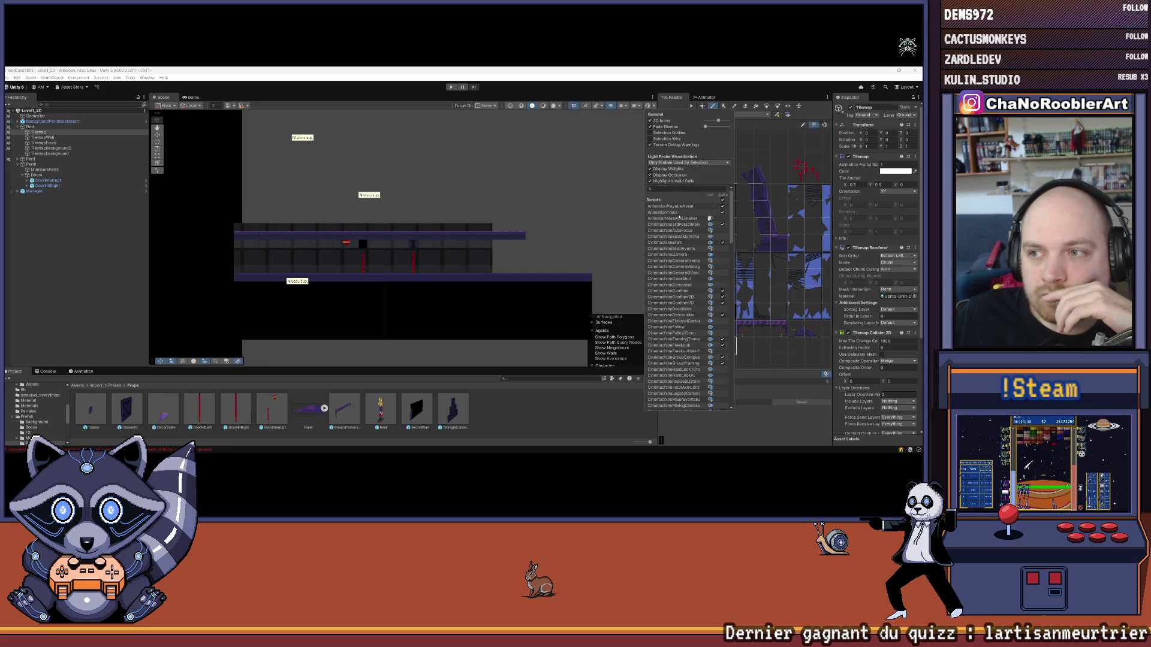
left_click(650, 121)
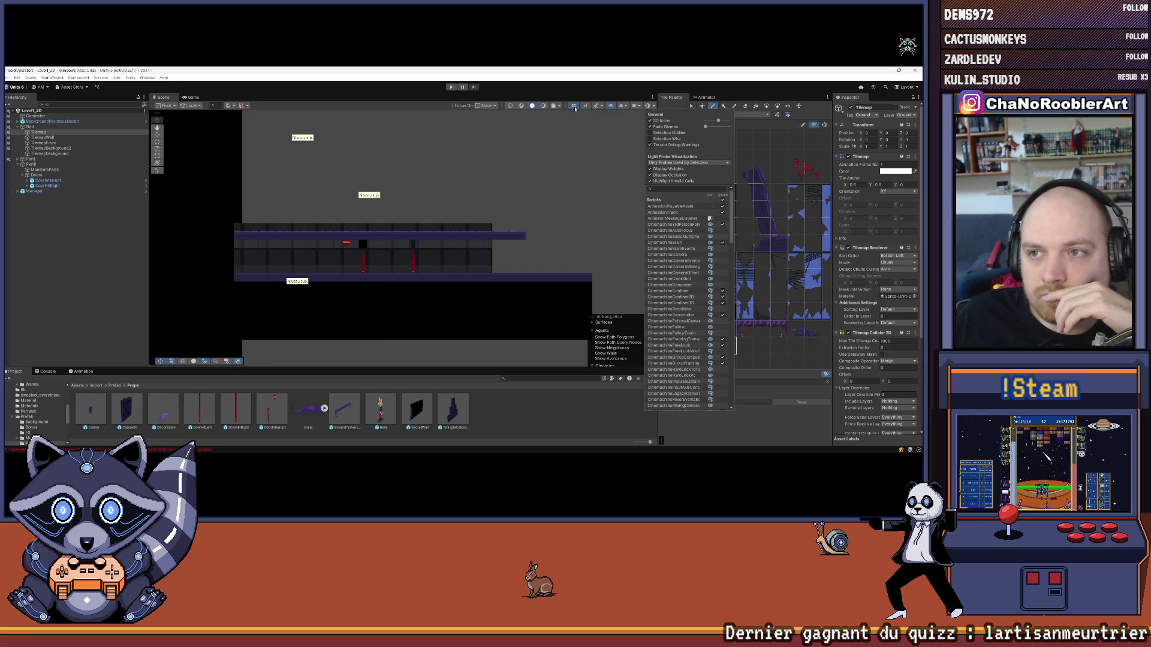
scroll(418, 246, "up", 3)
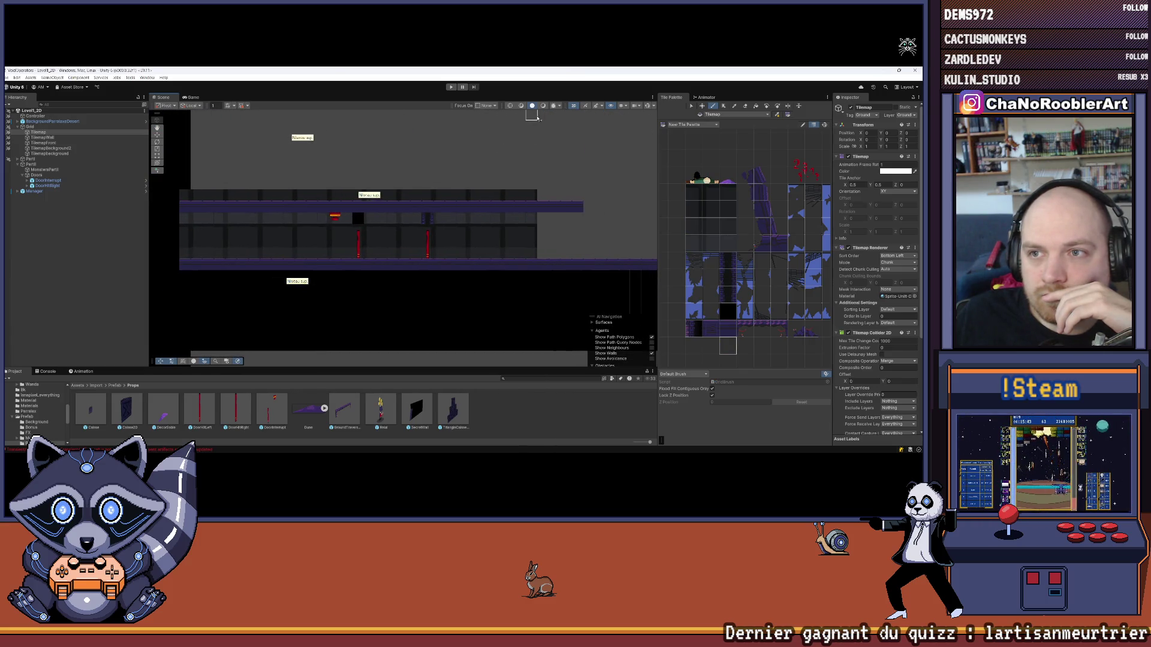
left_click(559, 106)
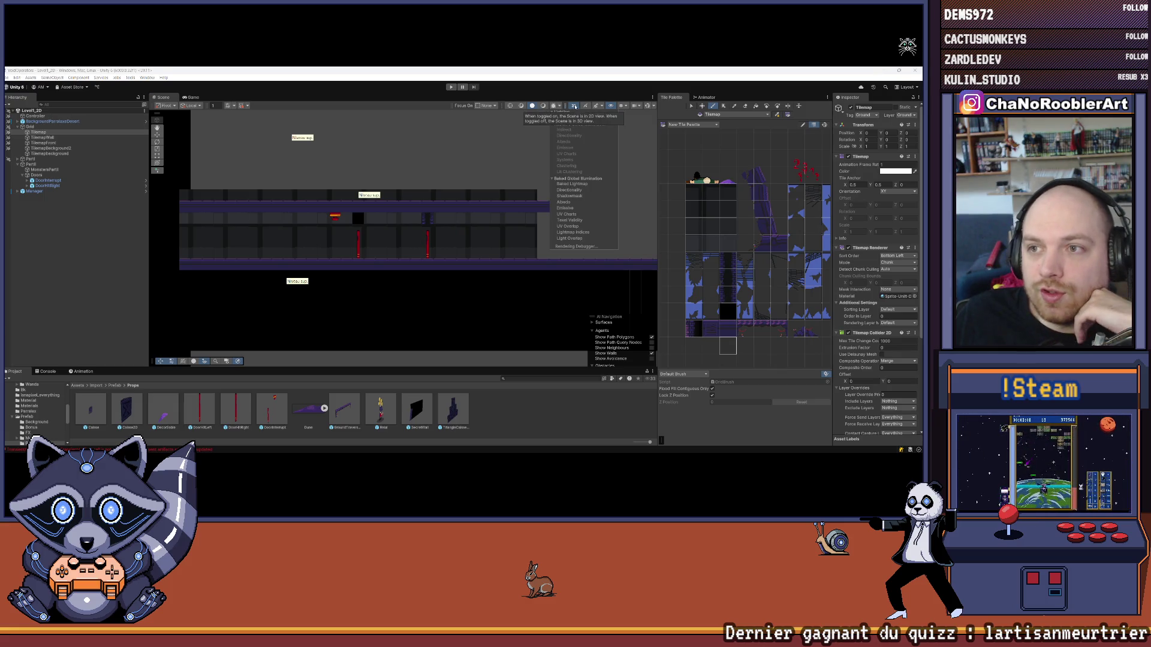
left_click(603, 106)
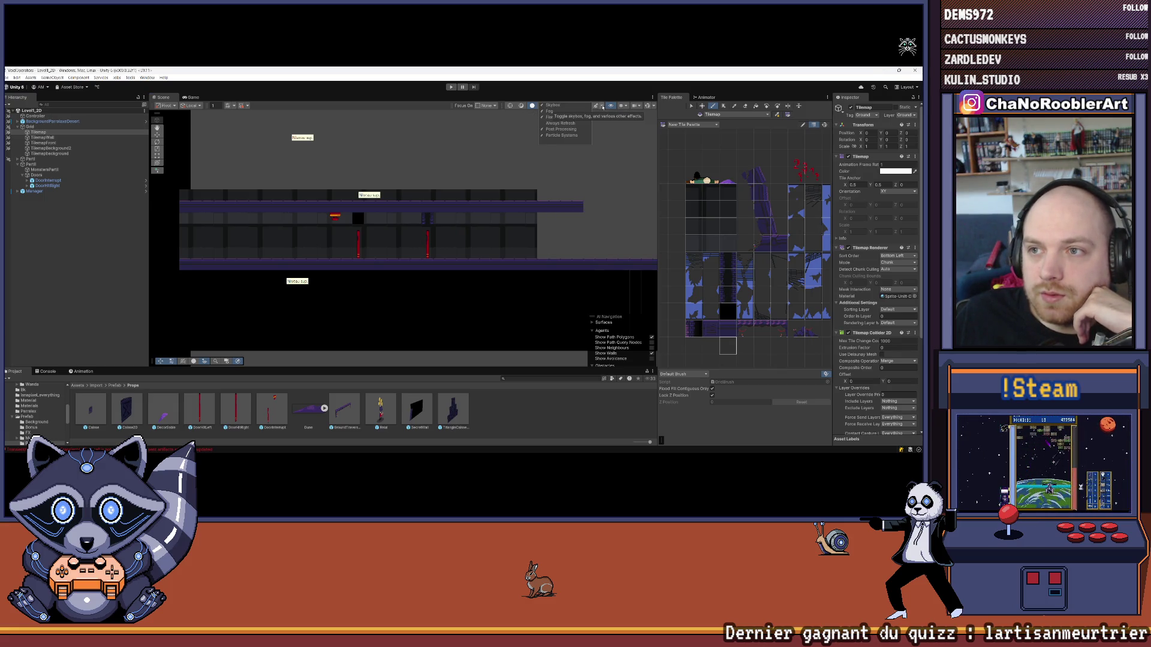
left_click(602, 106)
left_click(595, 106)
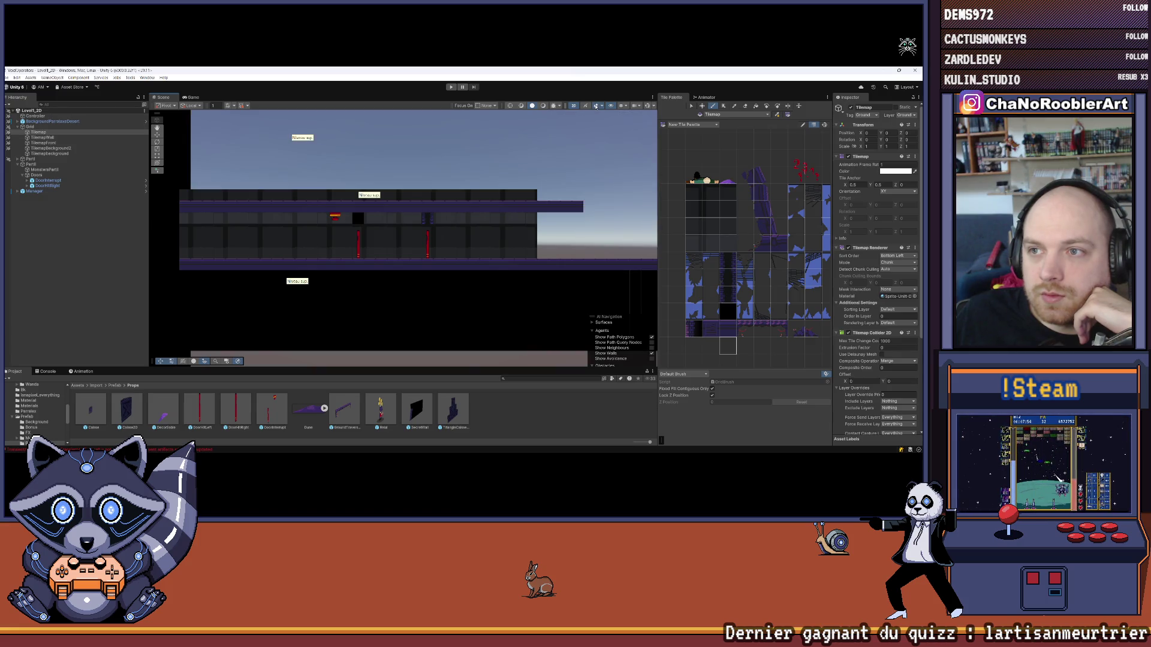
With the ground Tilemap layer selected, pick a palette tile and switch on the scene grid overlay
left_click(54, 138)
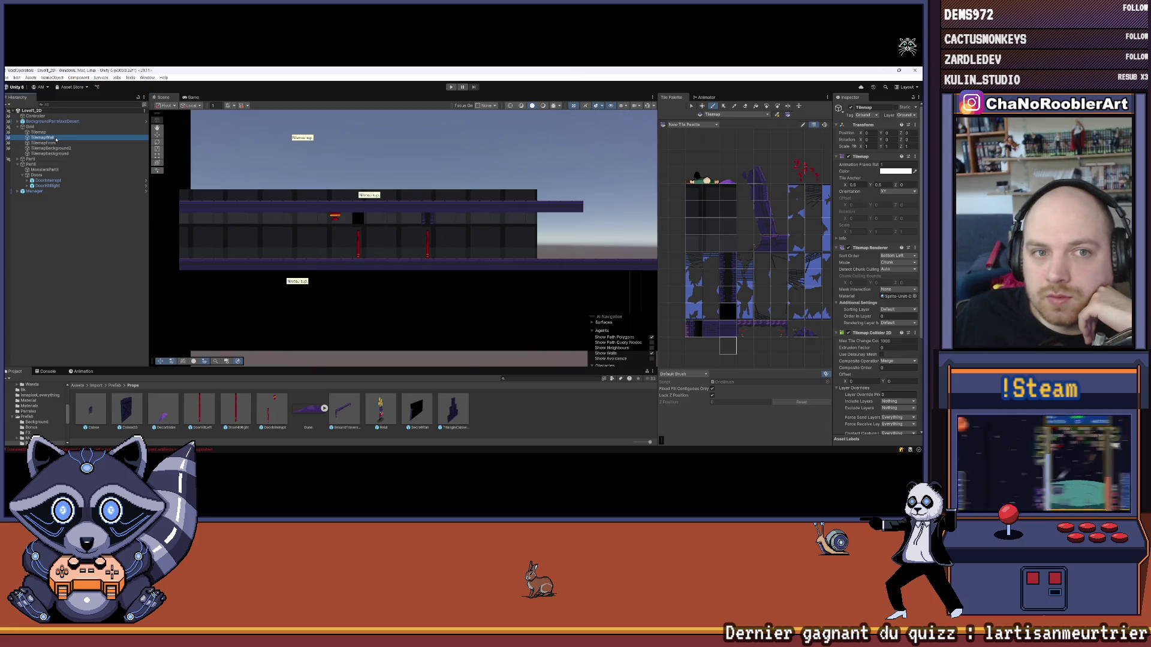
left_click(54, 133)
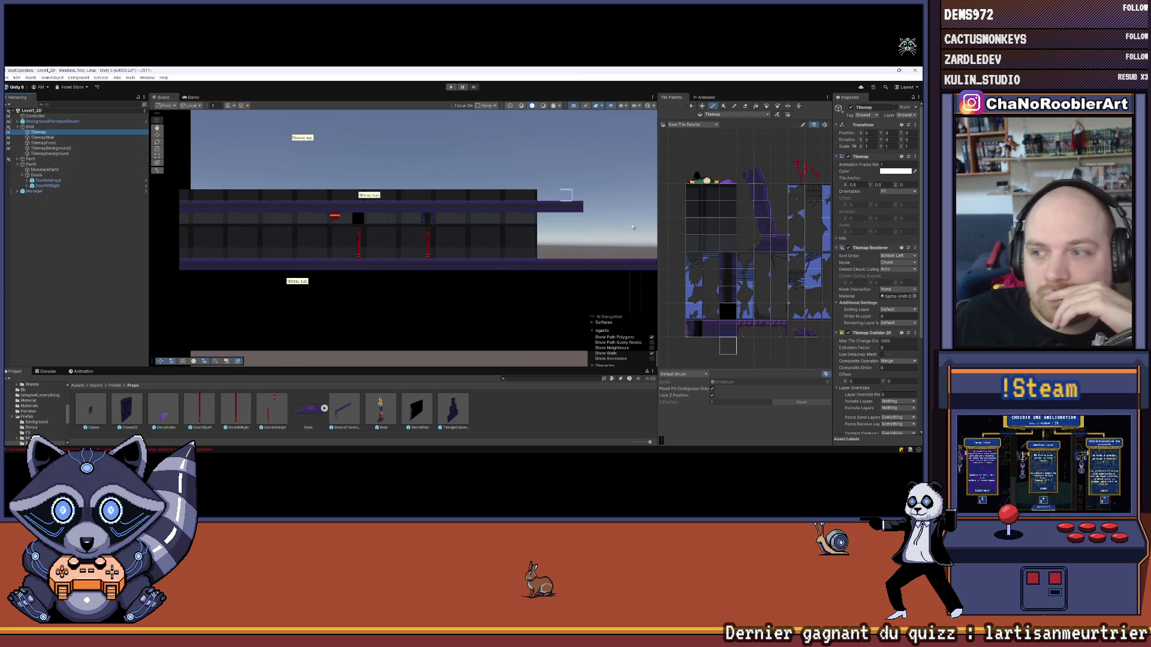
left_click(725, 329)
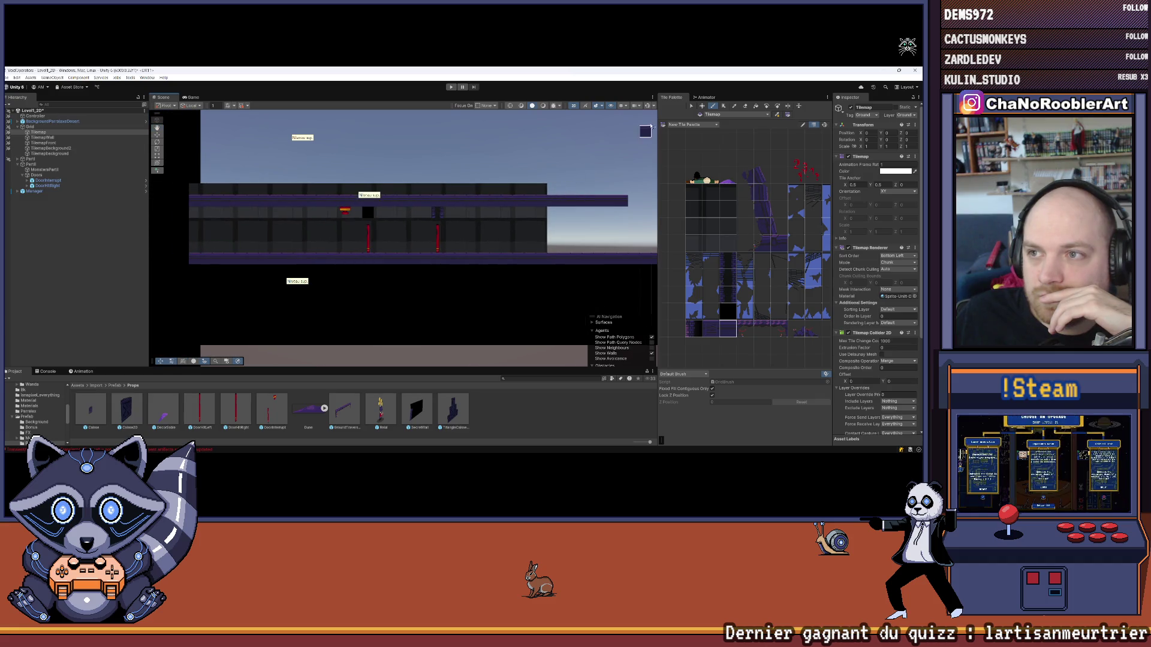
left_click(648, 106)
scroll(524, 222, "up", 2)
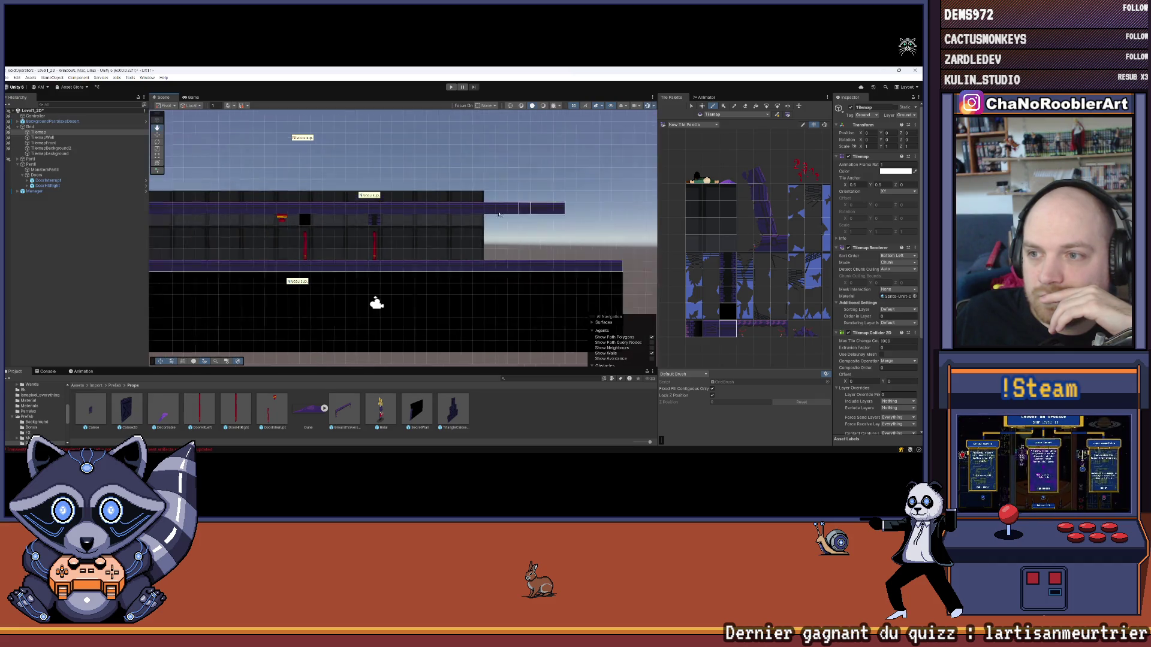
mouse_move(489, 193)
left_mouse_down()
mouse_move(509, 207)
mouse_move(592, 184)
left_mouse_up()
scroll(592, 184, "down", 3)
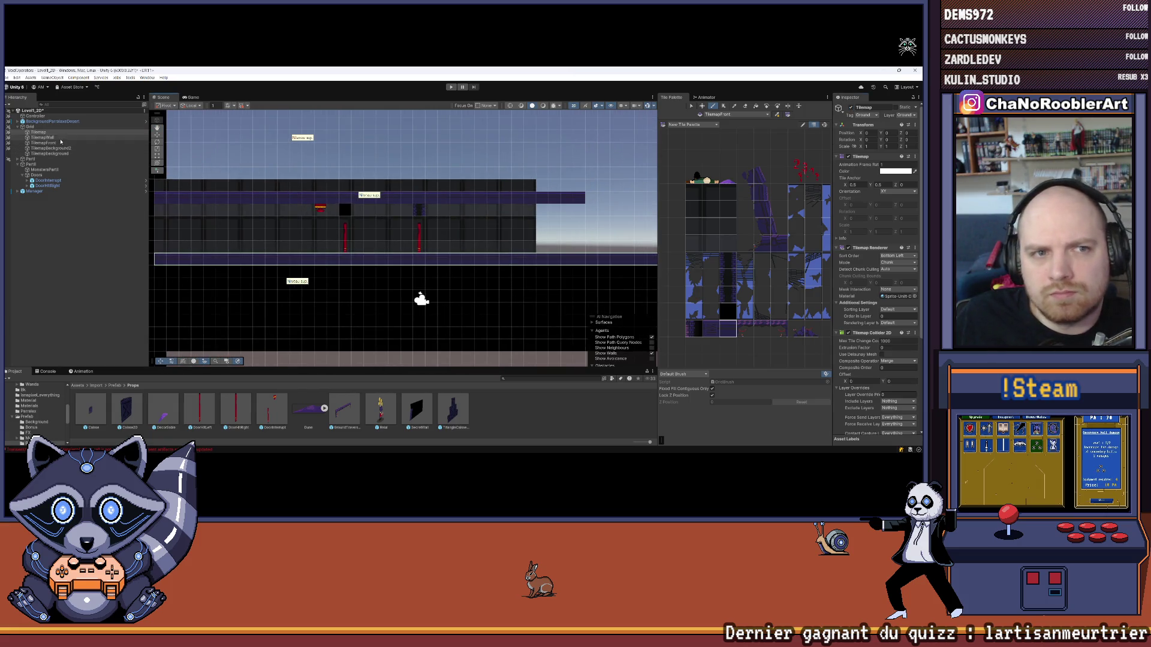
On TilemapWall, erase the long top row of corridor wall tiles, then switch scene Effects off
left_click(106, 138)
key("f")
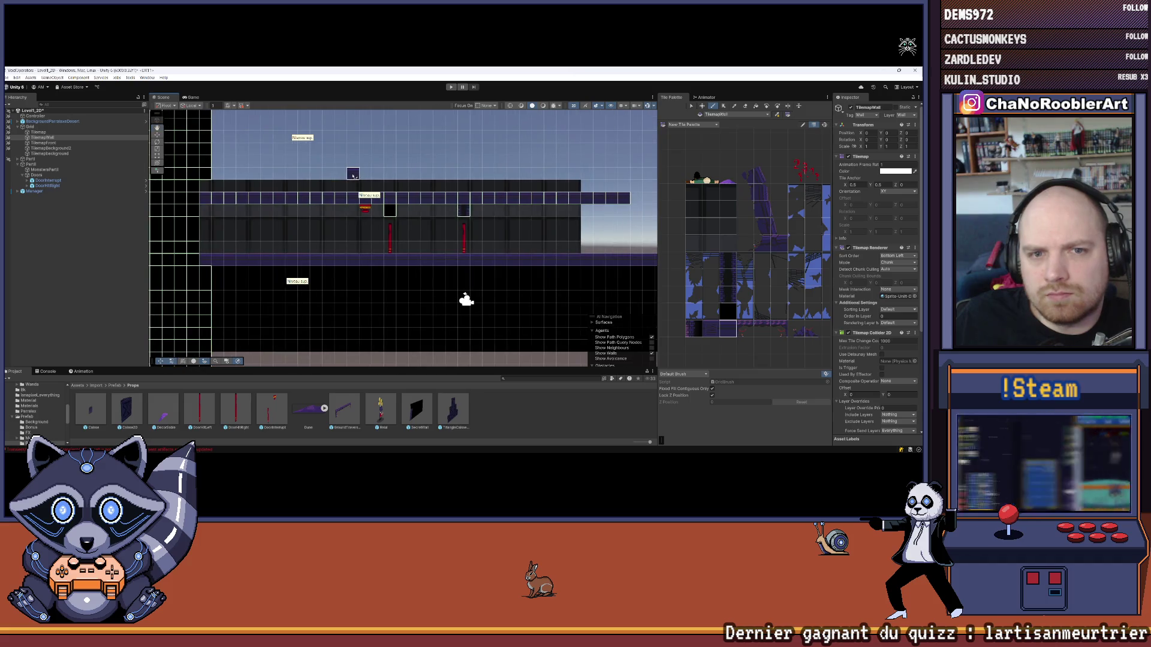
left_click(810, 142)
left_click(745, 108)
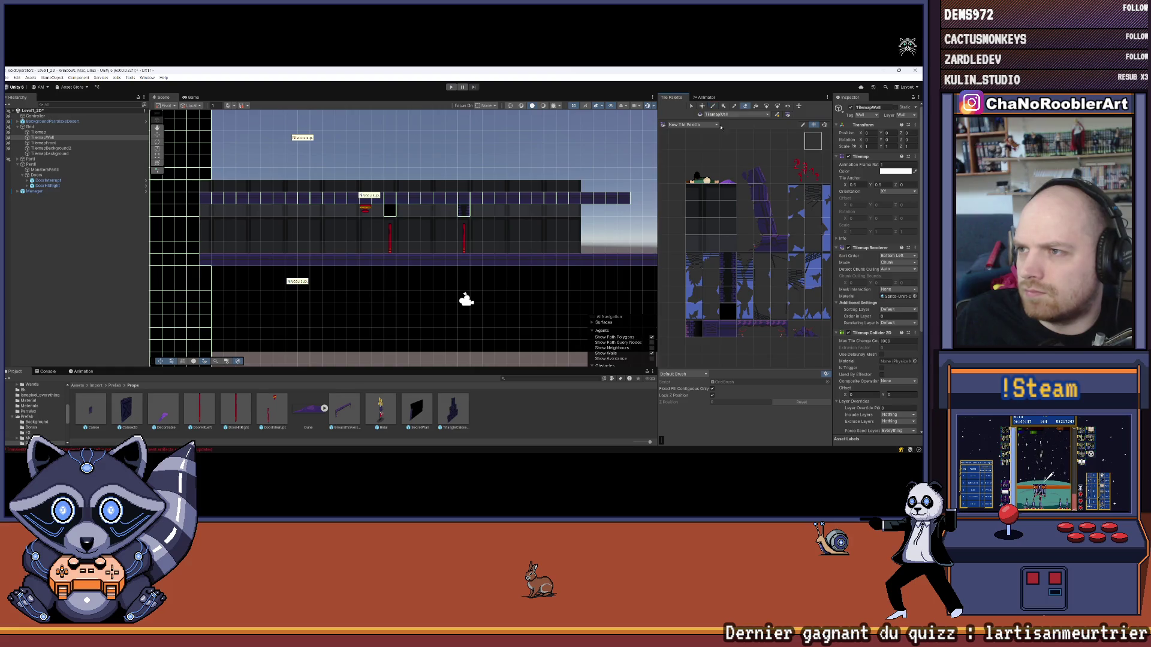
mouse_move(521, 204)
left_mouse_down()
mouse_move(625, 200)
mouse_move(201, 199)
left_mouse_up()
scroll(419, 205, "down", 2)
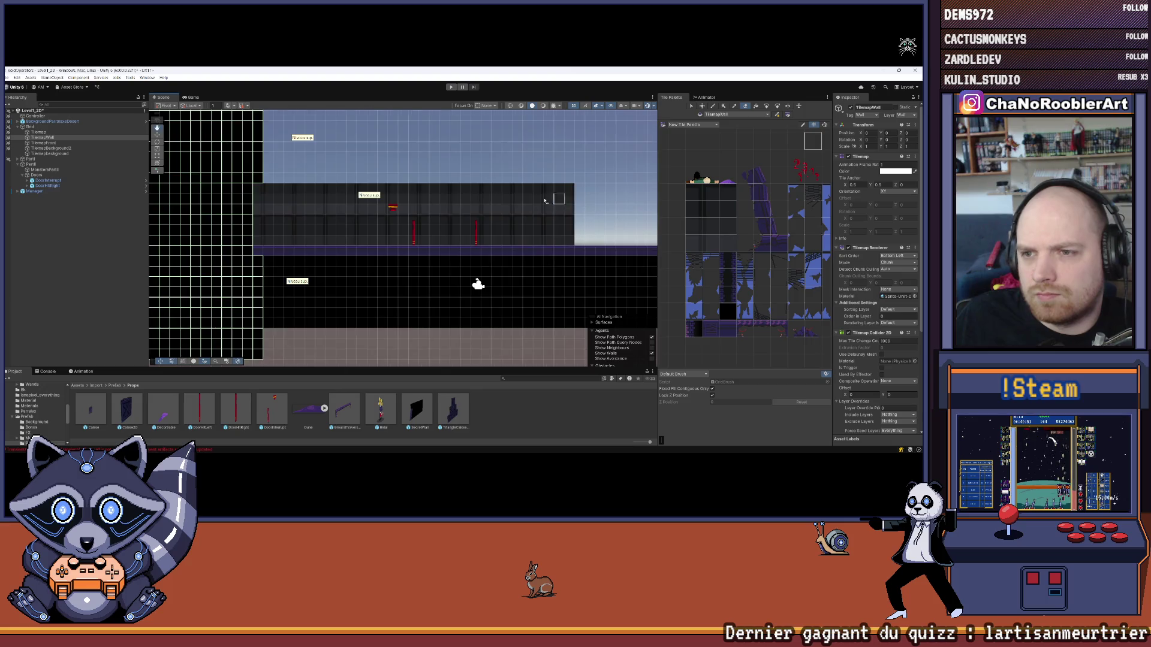
scroll(420, 206, "down", 2)
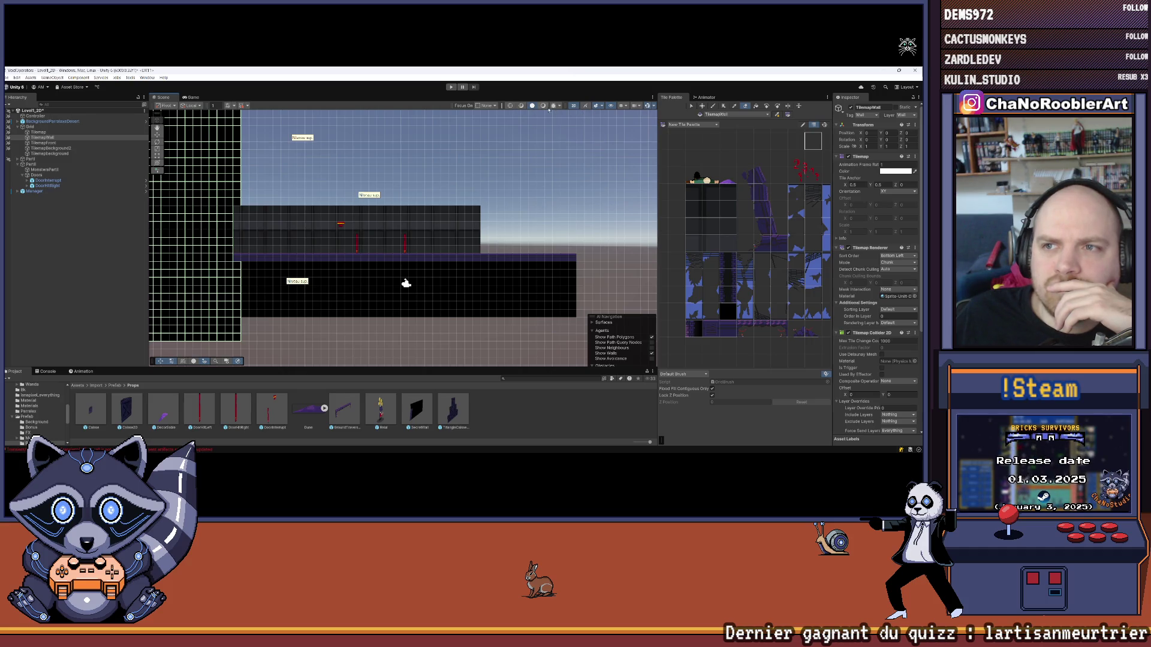
left_click(595, 106)
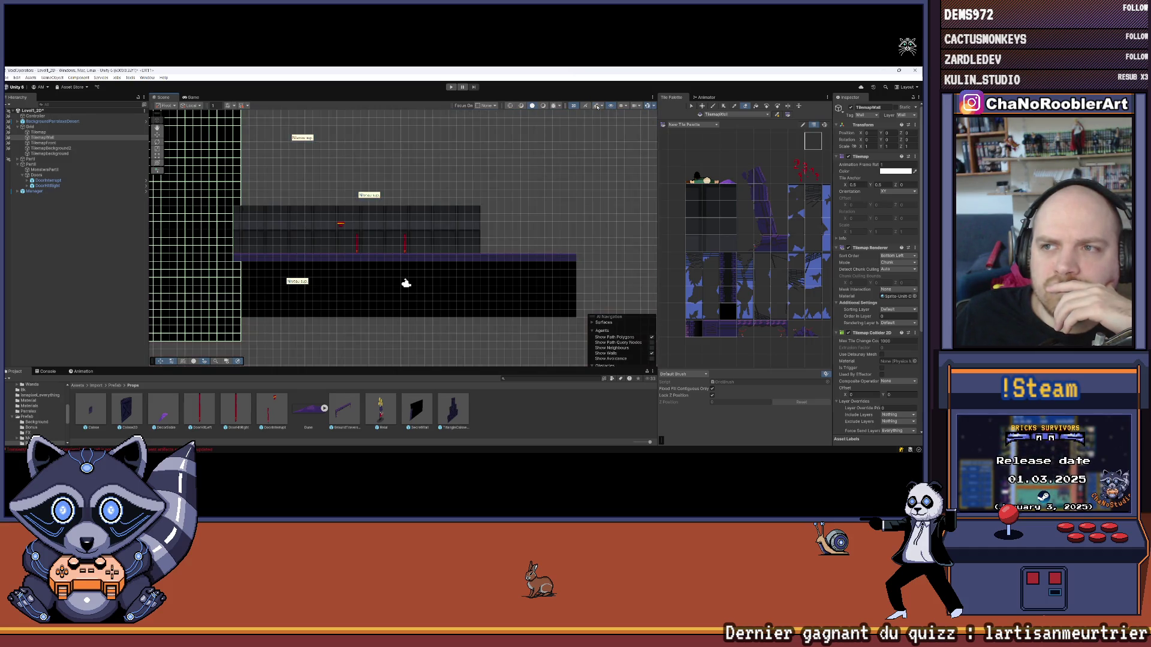
scroll(497, 205, "up", 2)
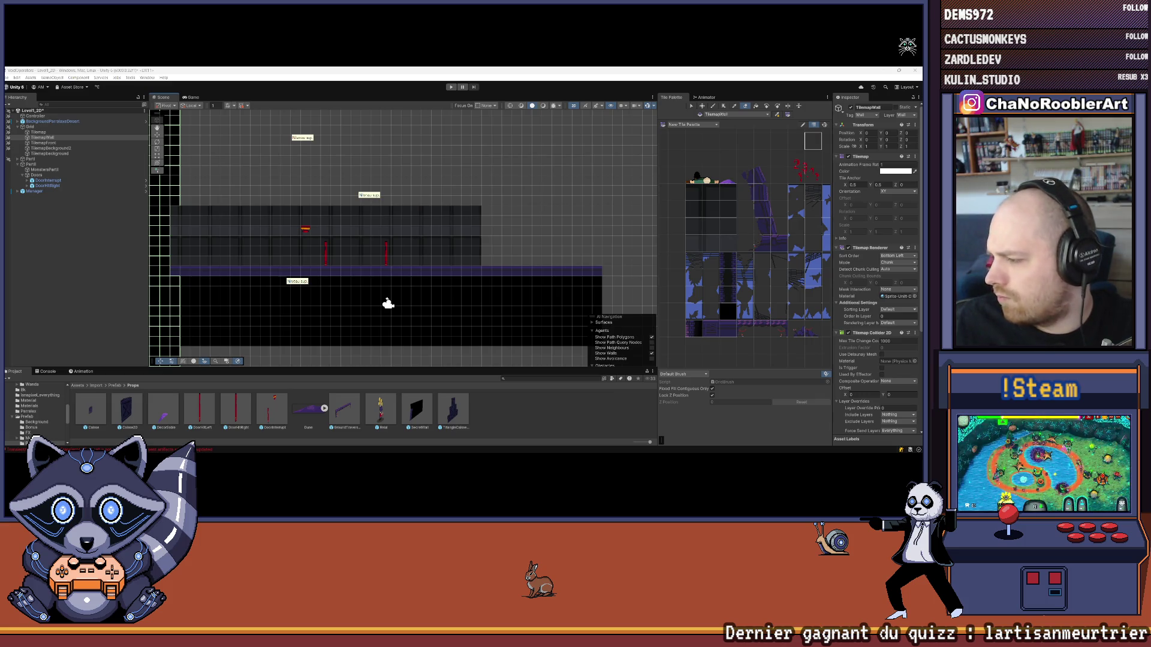
double_click(57, 136)
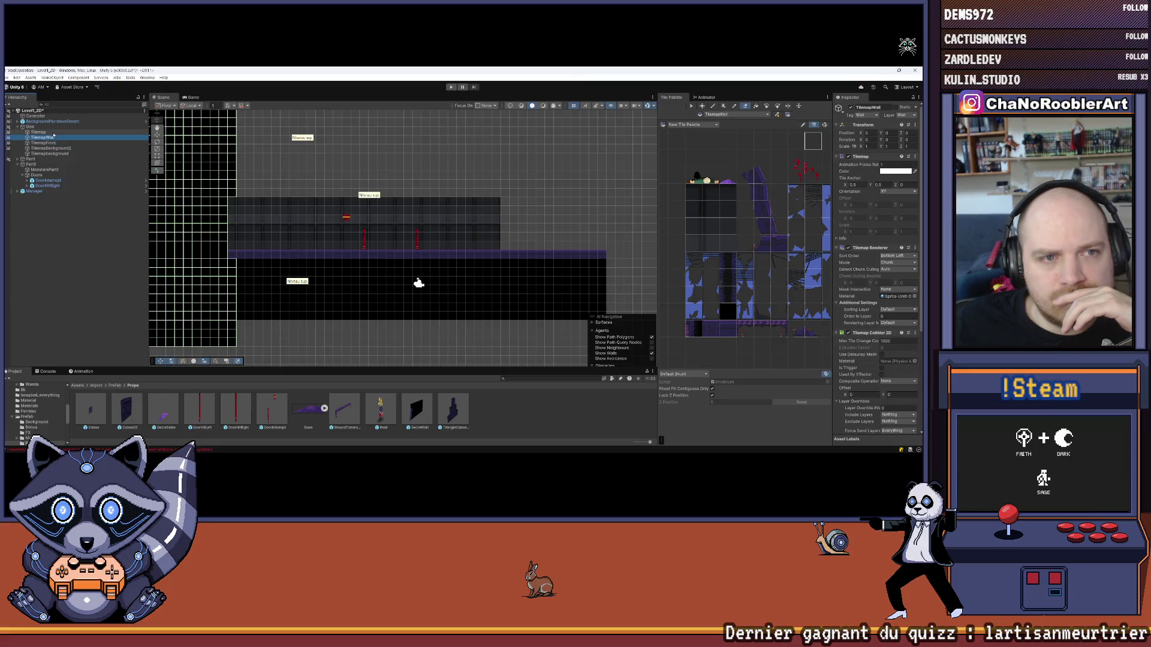
left_click(55, 132)
left_click(55, 148)
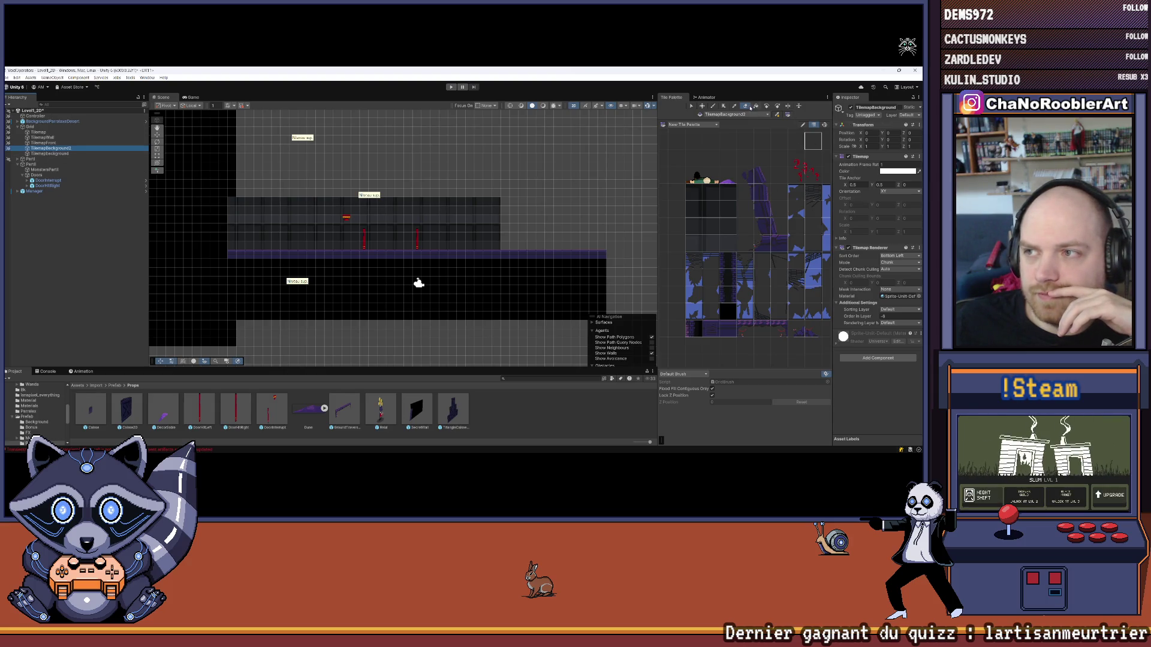
Target Tilemapbackground and erase the black tiles along the left edge and bottom rows
left_click(598, 314)
left_click(50, 153)
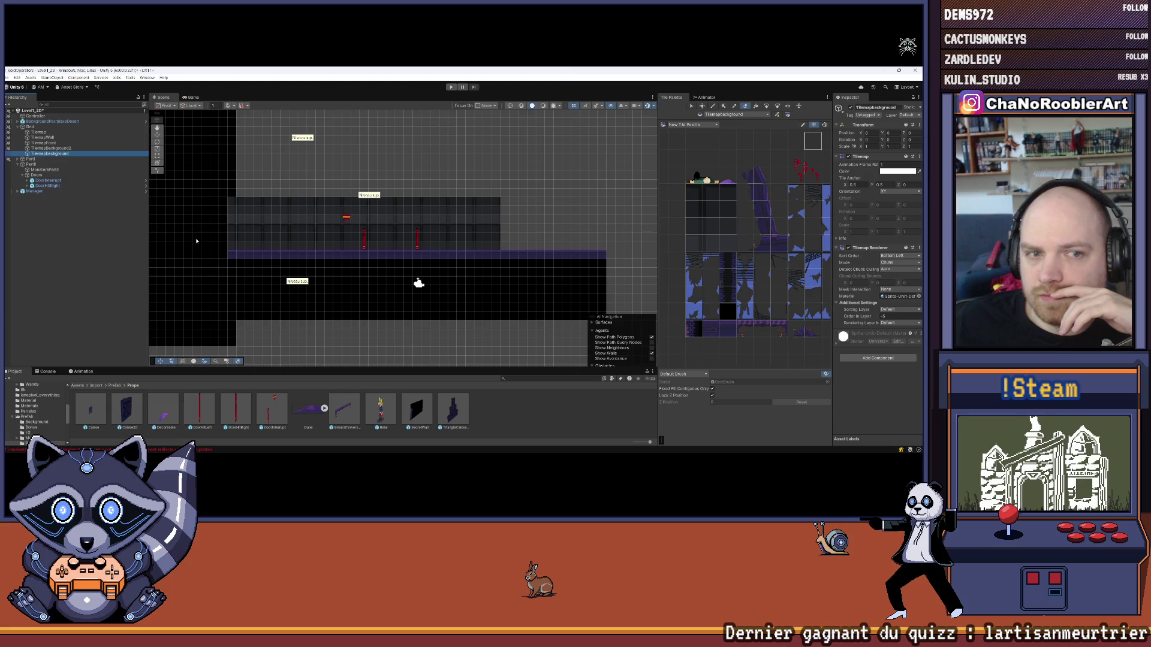
mouse_move(258, 264)
left_mouse_down()
mouse_move(259, 307)
mouse_move(442, 307)
mouse_move(356, 324)
mouse_move(645, 308)
mouse_move(264, 290)
mouse_move(602, 290)
mouse_move(621, 300)
mouse_move(264, 271)
mouse_move(526, 262)
mouse_move(576, 277)
mouse_move(488, 273)
mouse_move(523, 273)
mouse_move(477, 306)
left_mouse_up()
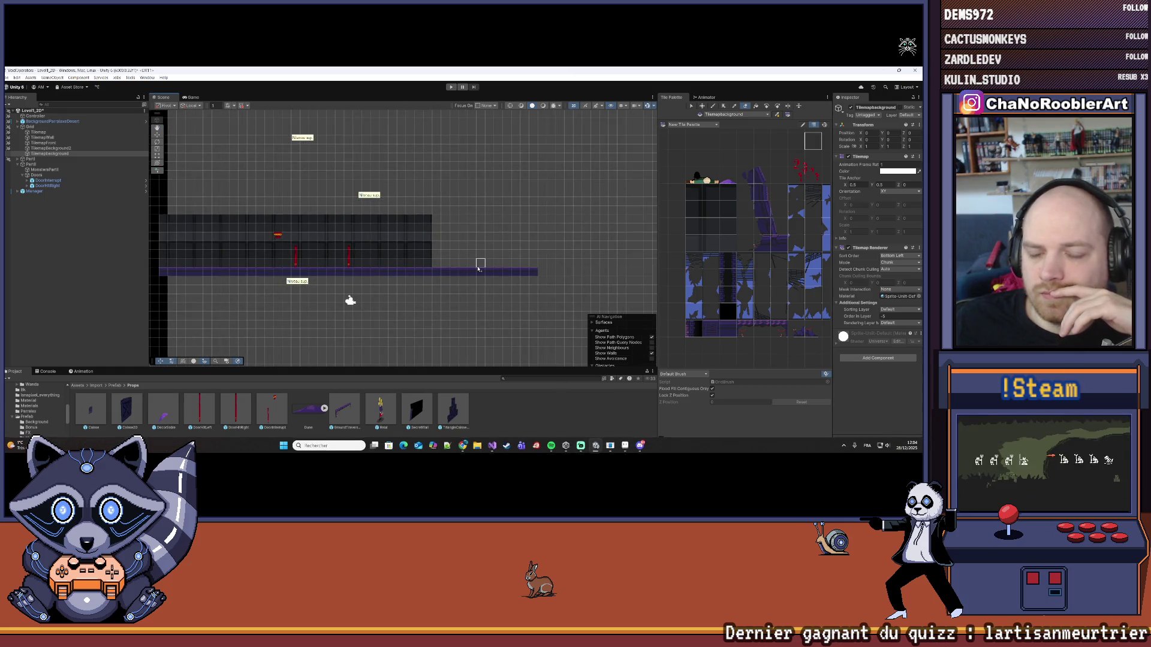
scroll(478, 259, "up", 1)
left_click_drag(354, 225, 319, 216)
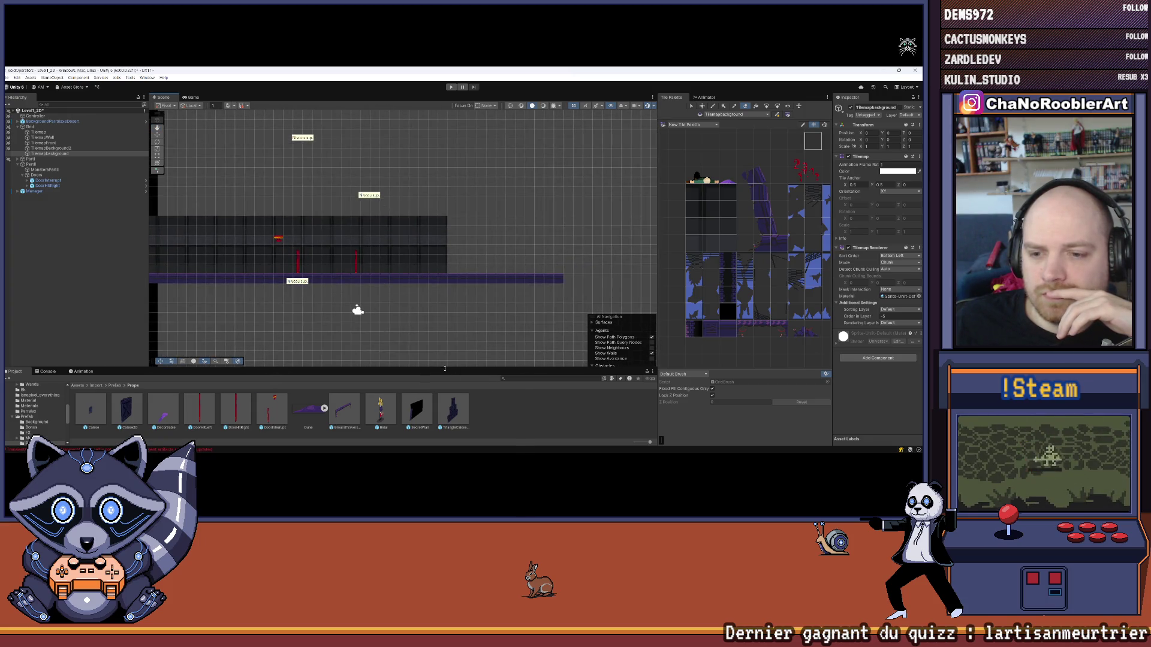
Enlarge the Project panel, pan over to the purple level, and bring up the File menu
left_click_drag(454, 368, 453, 333)
scroll(455, 303, "up", 2)
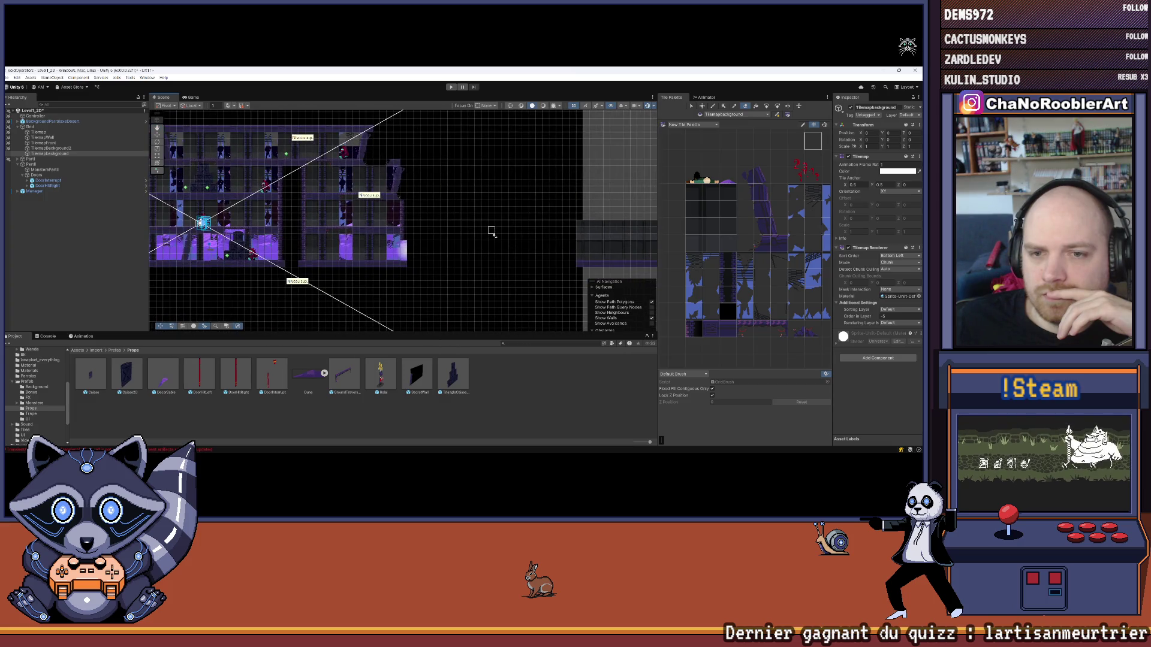
left_click_drag(512, 243, 309, 236)
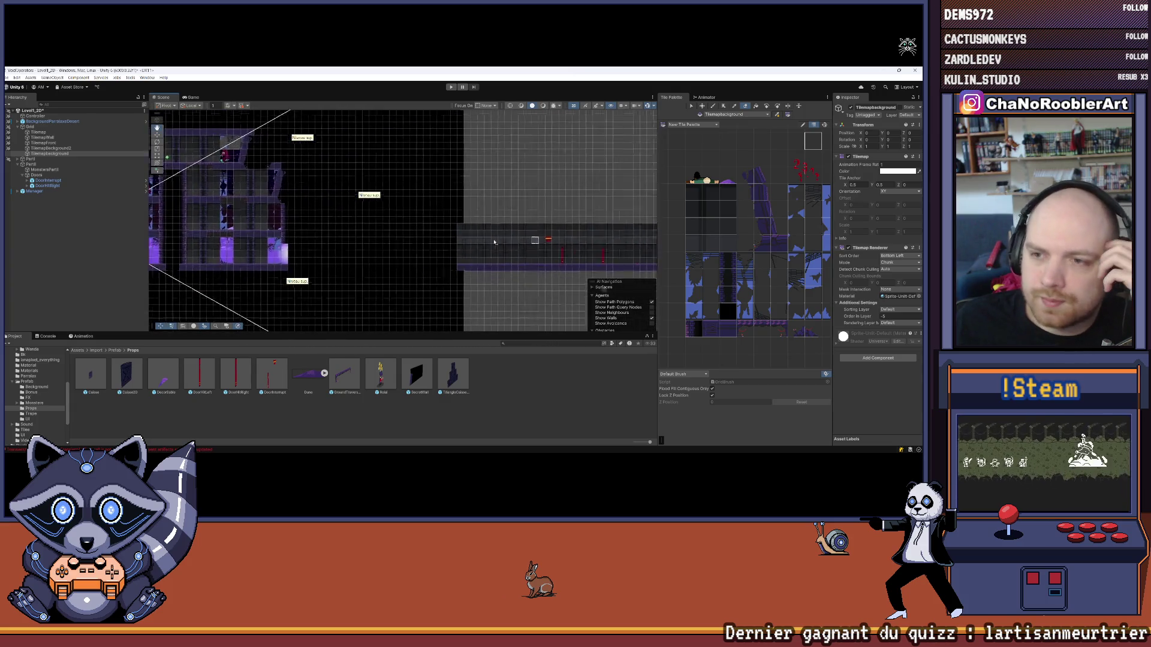
scroll(752, 239, "down", 2)
scroll(752, 239, "down", 3)
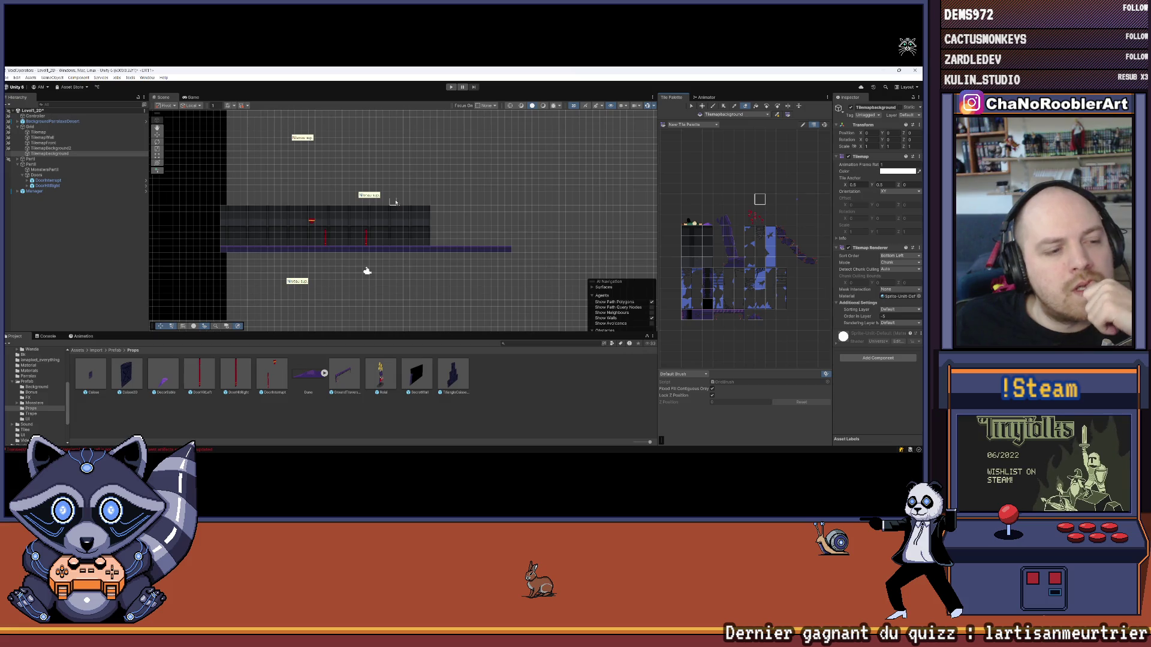
left_click(8, 78)
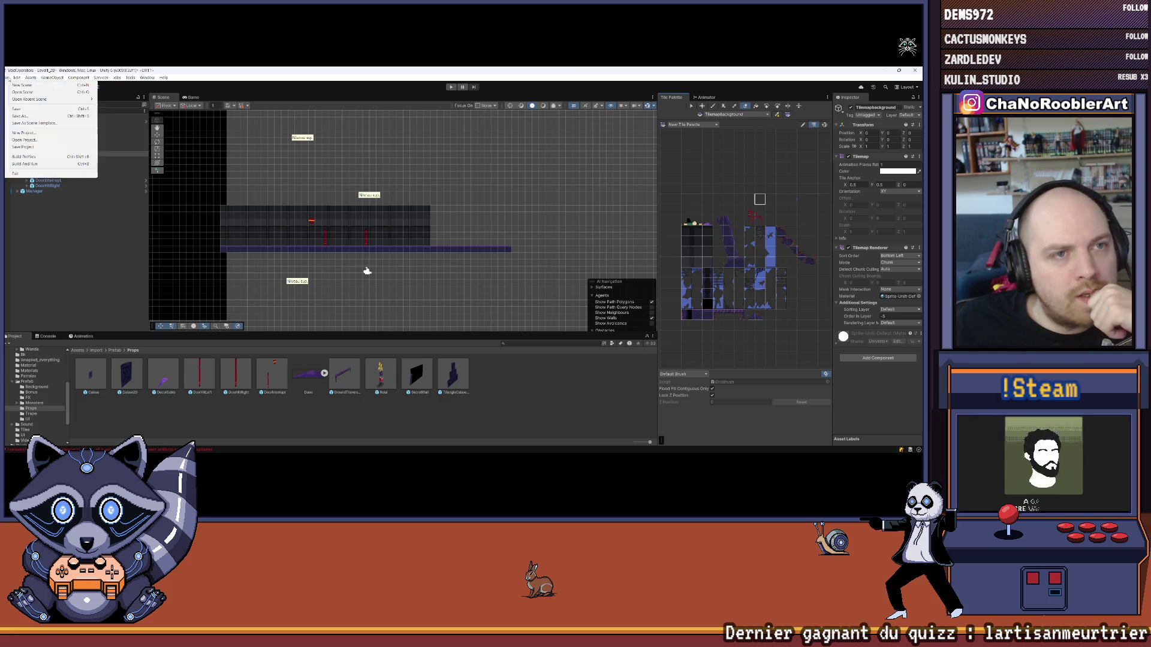
left_click(98, 235)
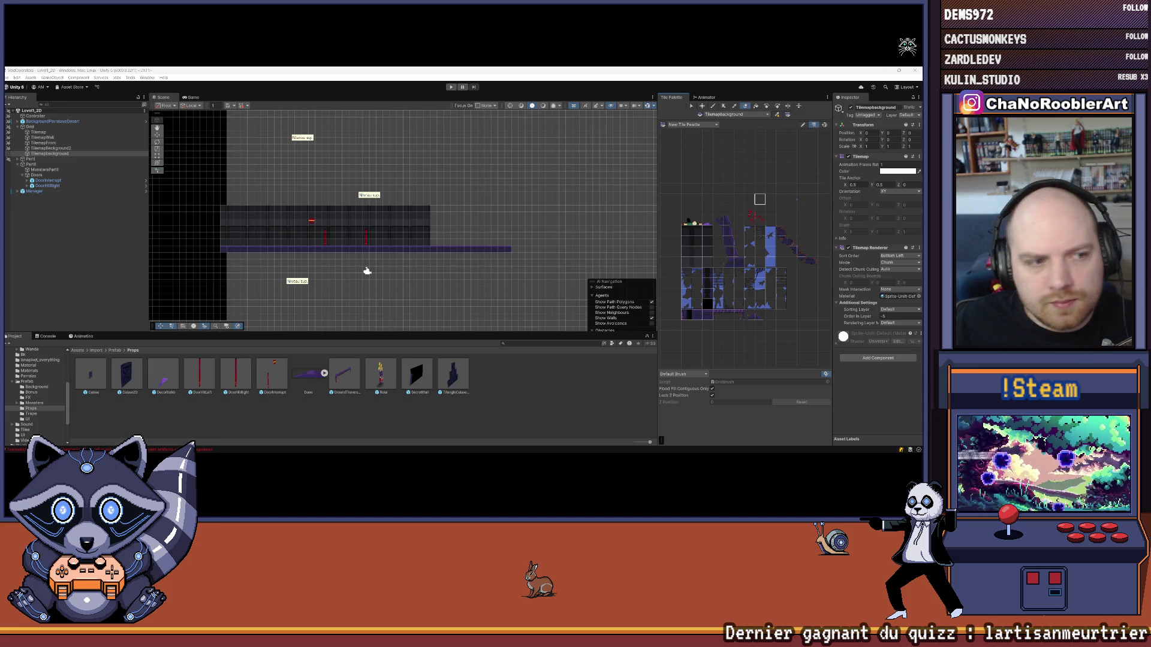
Lower the Scene/Project divider, then zoom and recentre the corridor in the Scene view
scroll(344, 257, "up", 5)
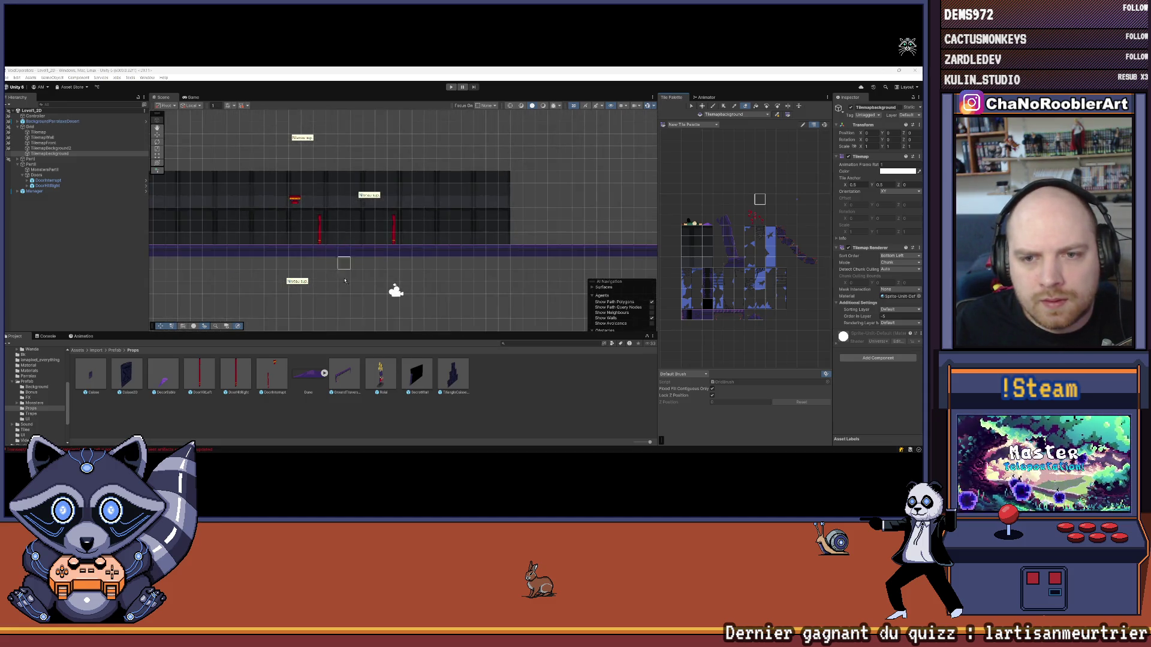
left_click_drag(353, 333, 354, 384)
scroll(360, 329, "down", 3)
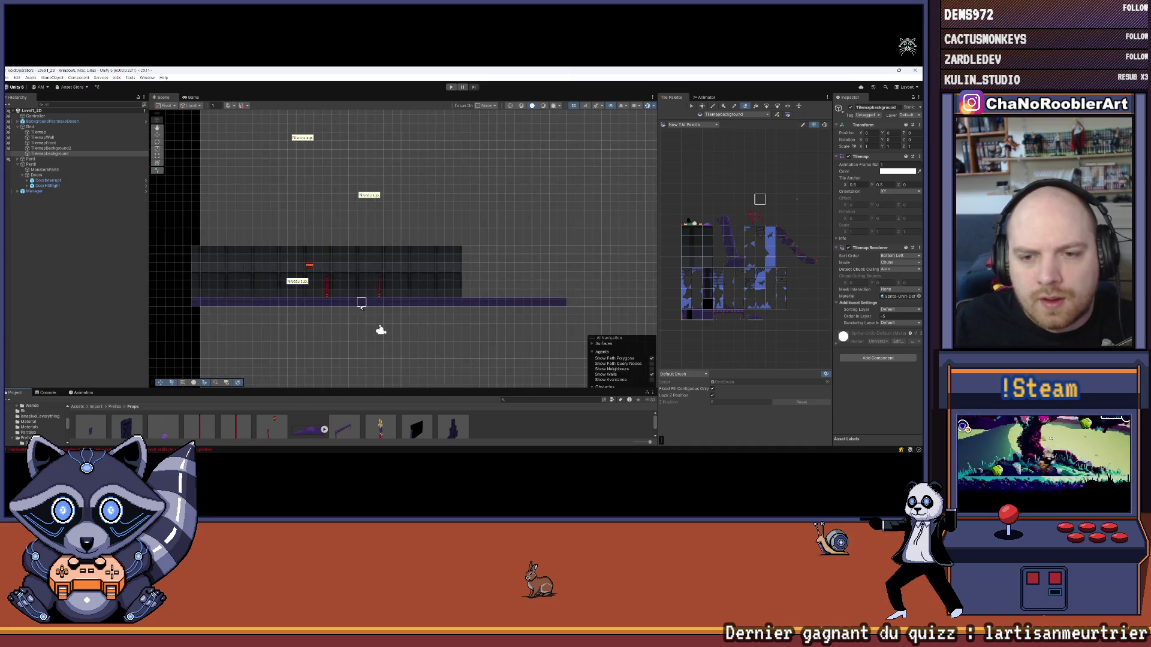
left_click_drag(359, 247, 333, 243)
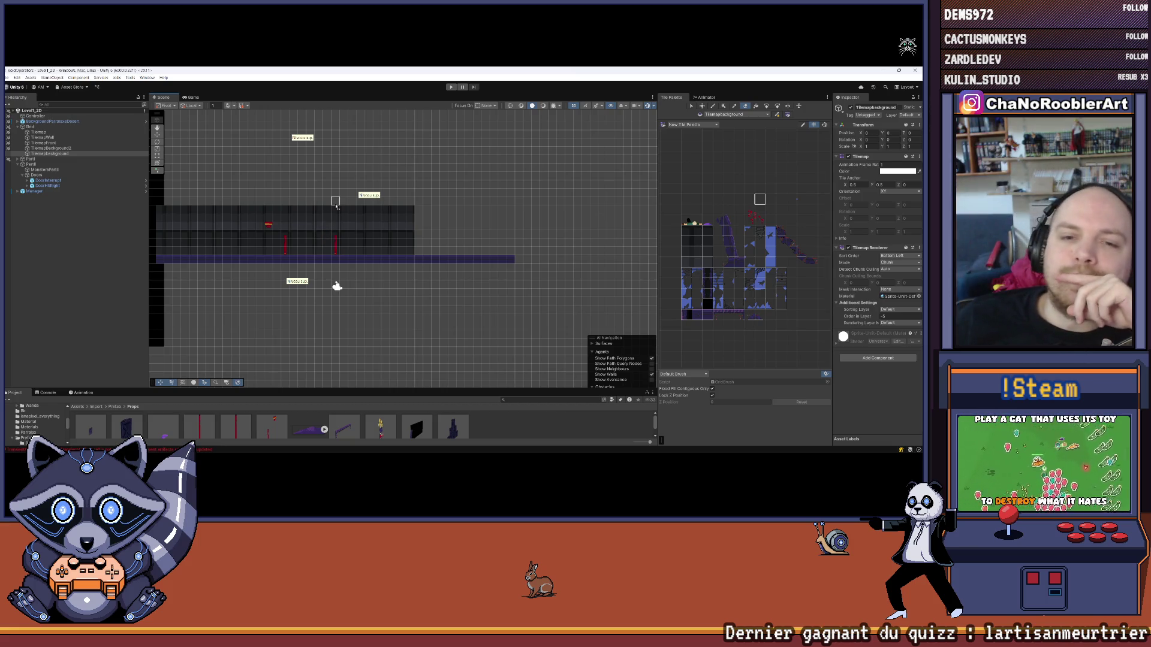
scroll(336, 231, "up", 4)
scroll(338, 232, "down", 5)
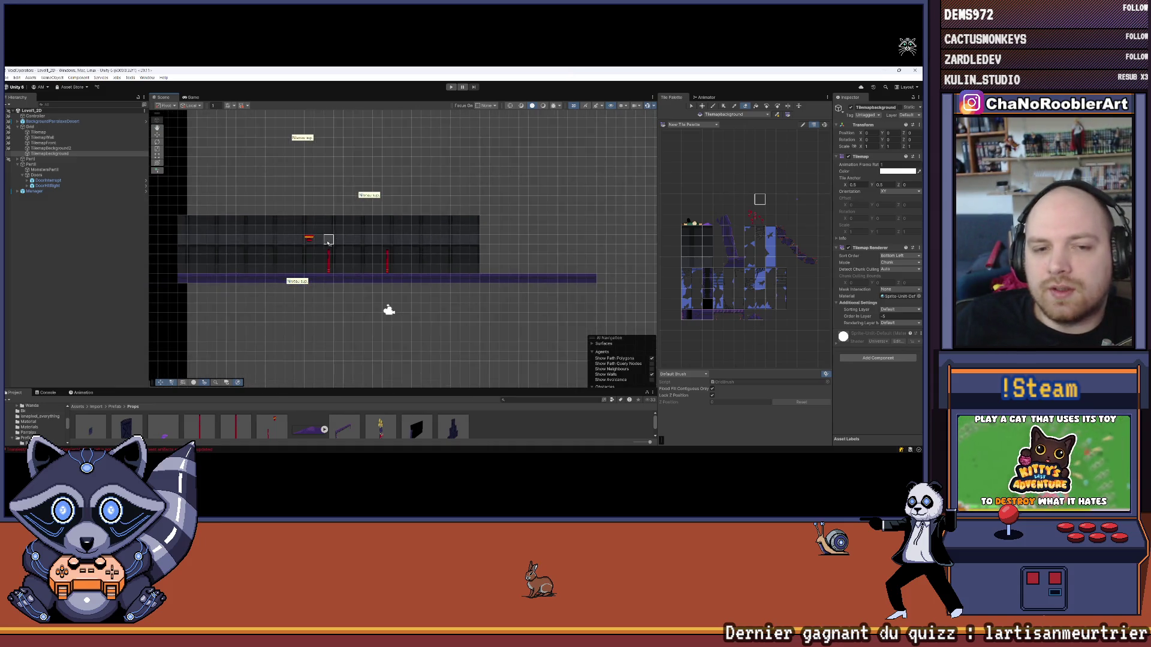
left_click_drag(378, 239, 590, 280)
scroll(350, 248, "down", 4)
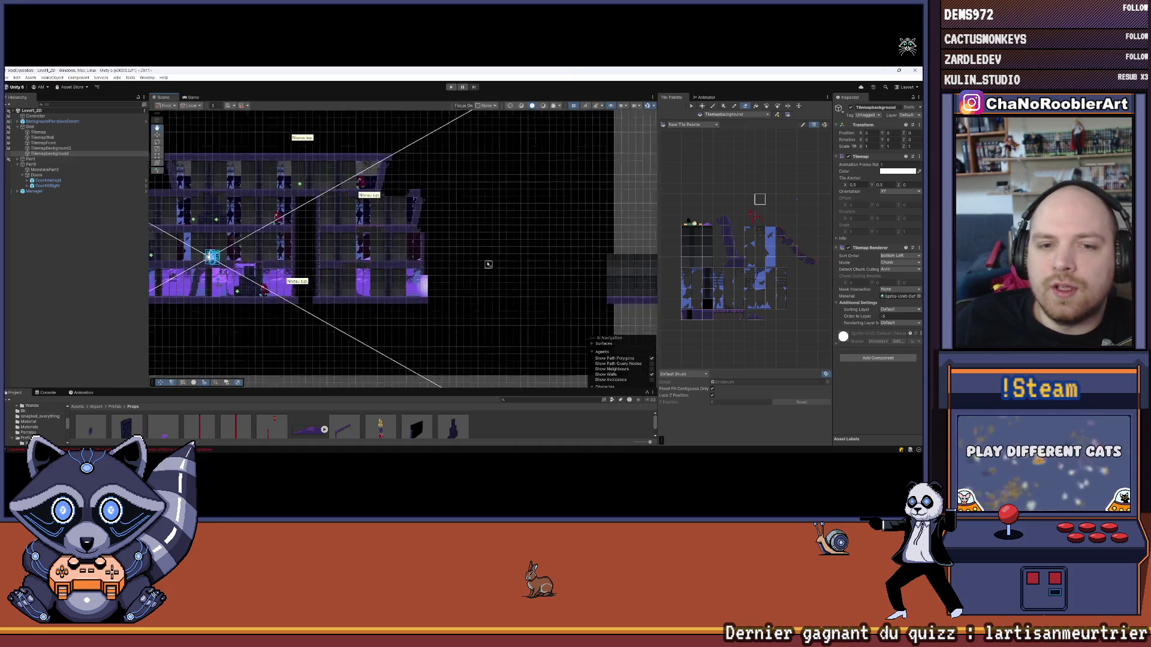
scroll(351, 248, "up", 1)
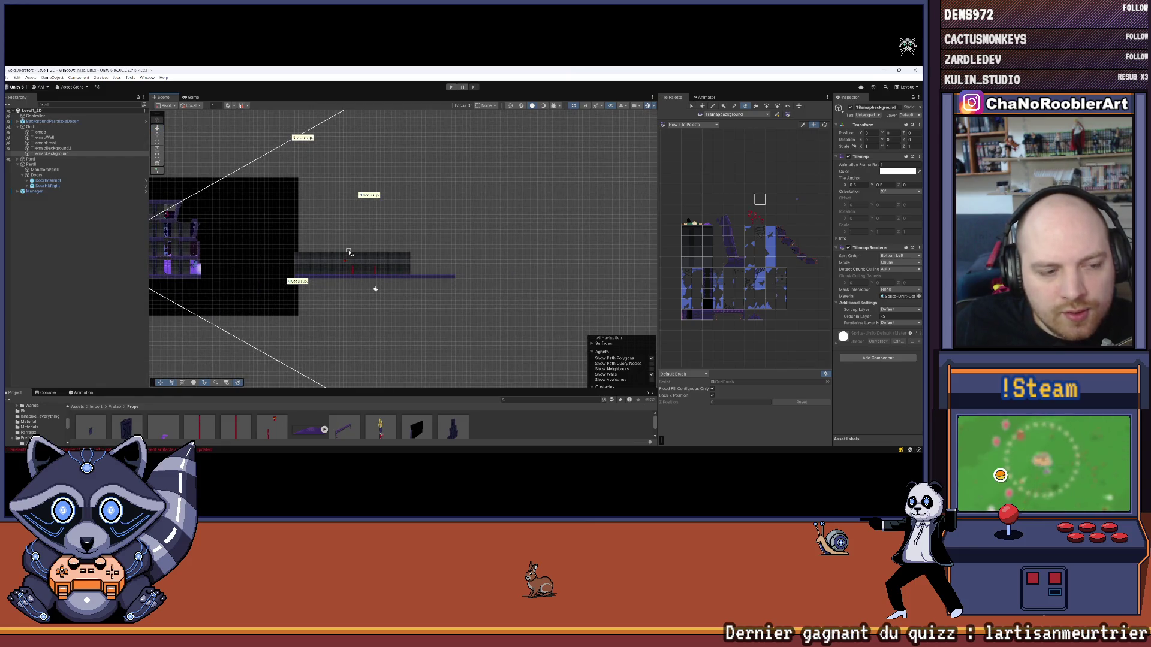
scroll(350, 252, "up", 3)
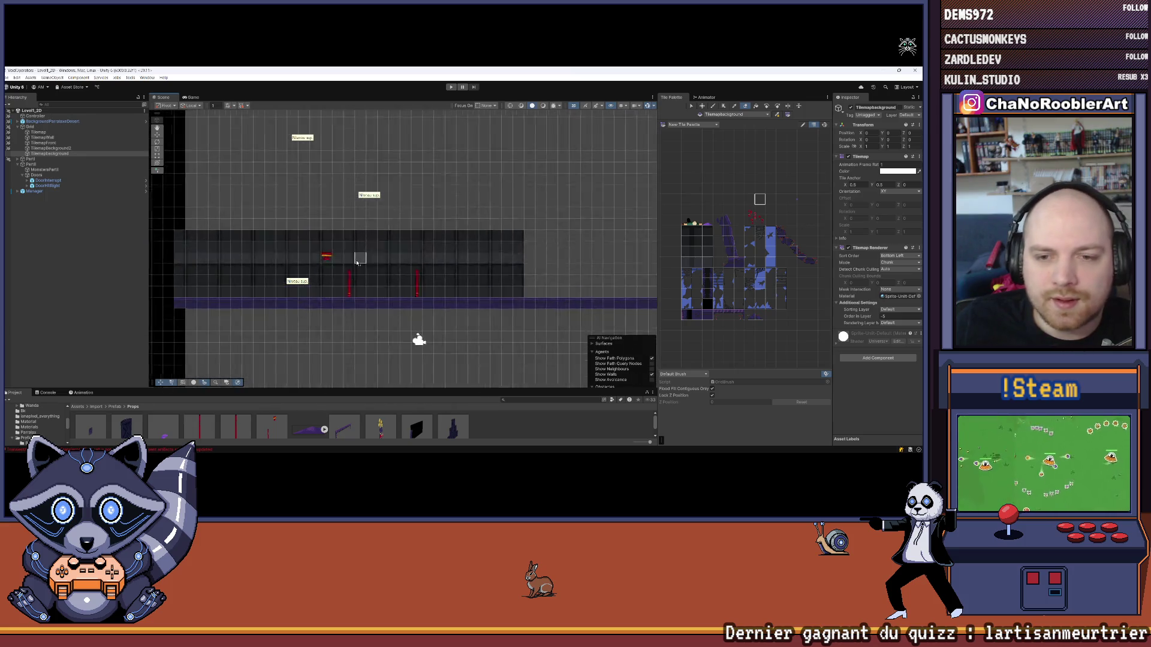
scroll(356, 262, "down", 2)
mouse_move(323, 256)
left_mouse_down()
mouse_move(346, 262)
mouse_move(329, 267)
left_mouse_up()
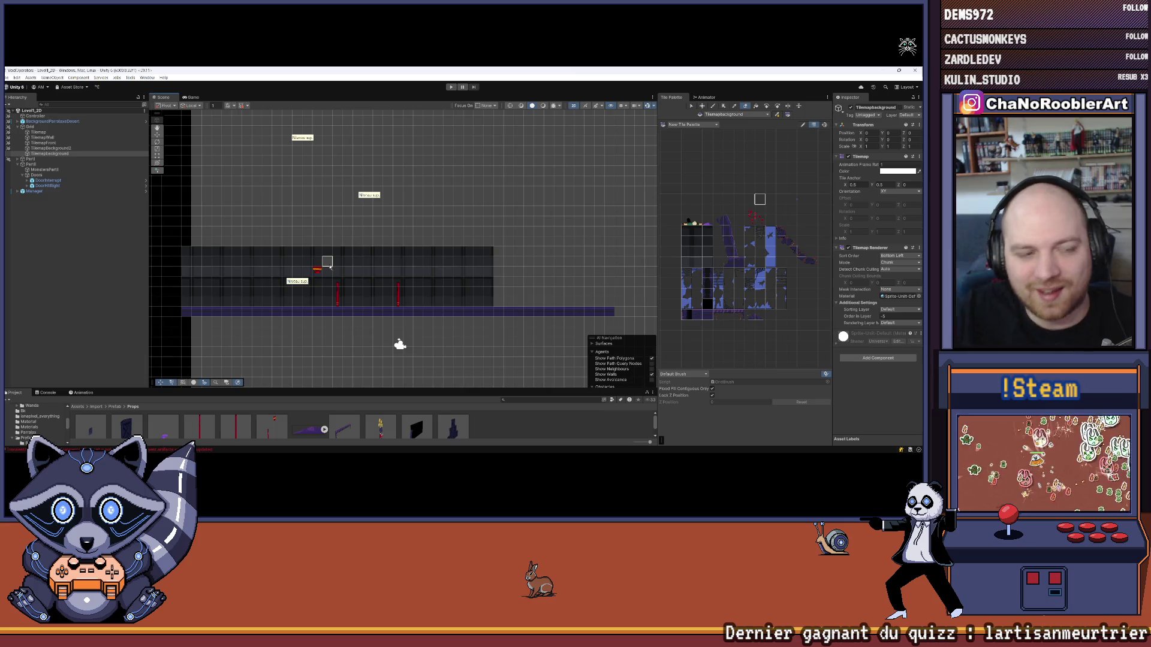
scroll(304, 249, "down", 2)
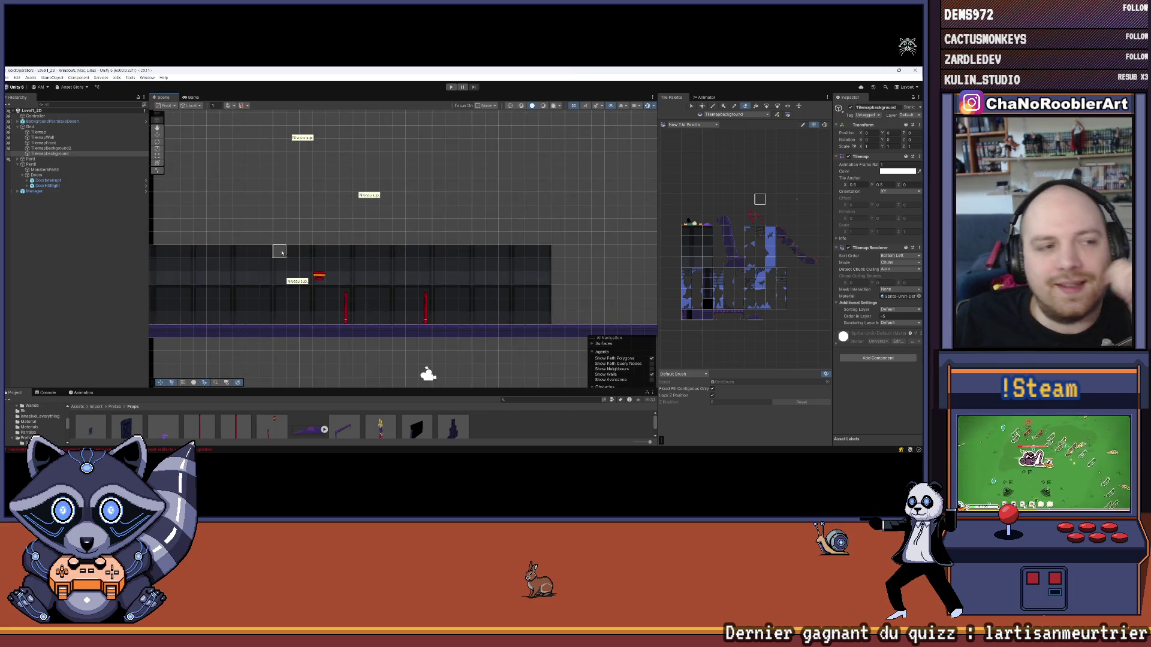
scroll(290, 249, "down", 3)
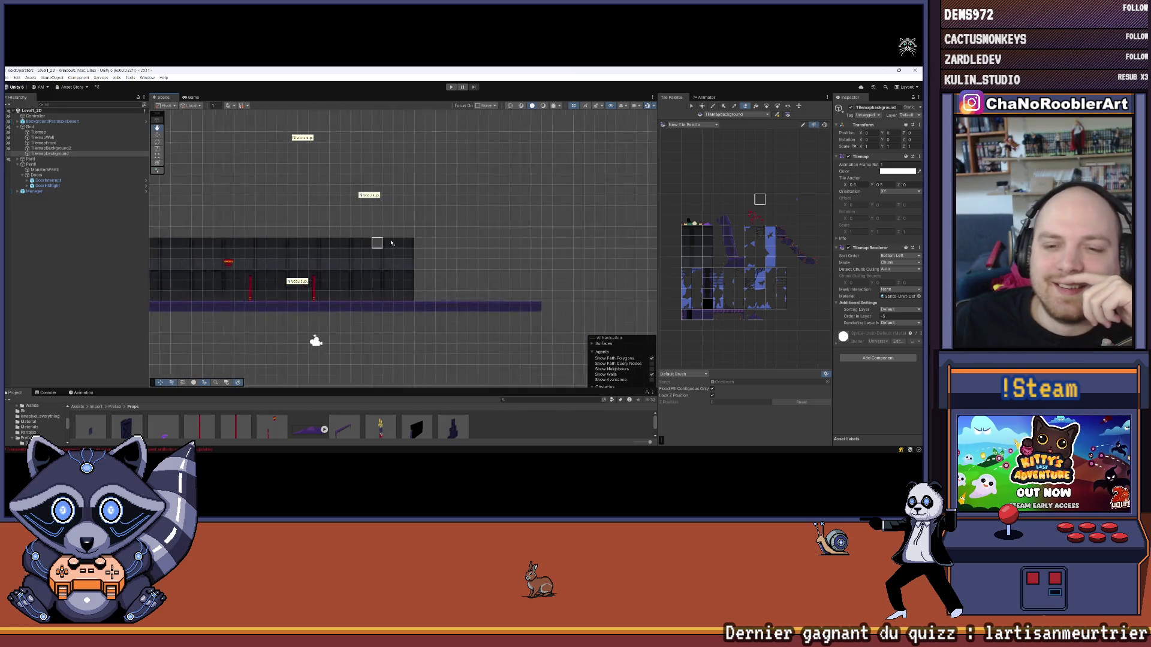
scroll(470, 258, "down", 3)
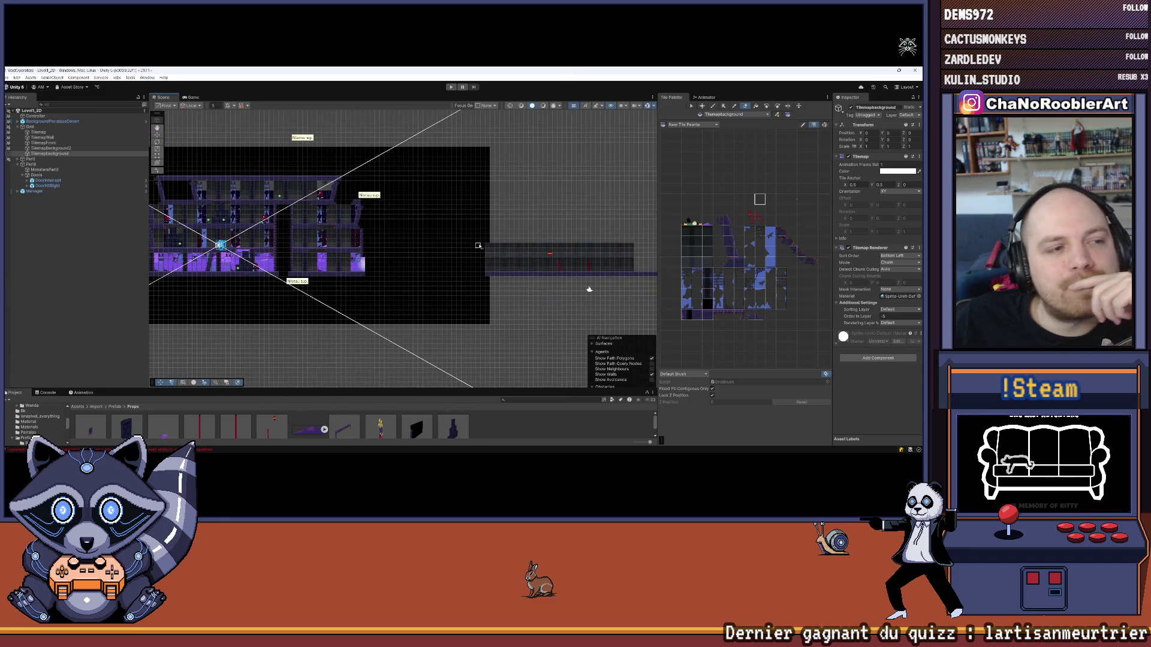
scroll(262, 276, "up", 3)
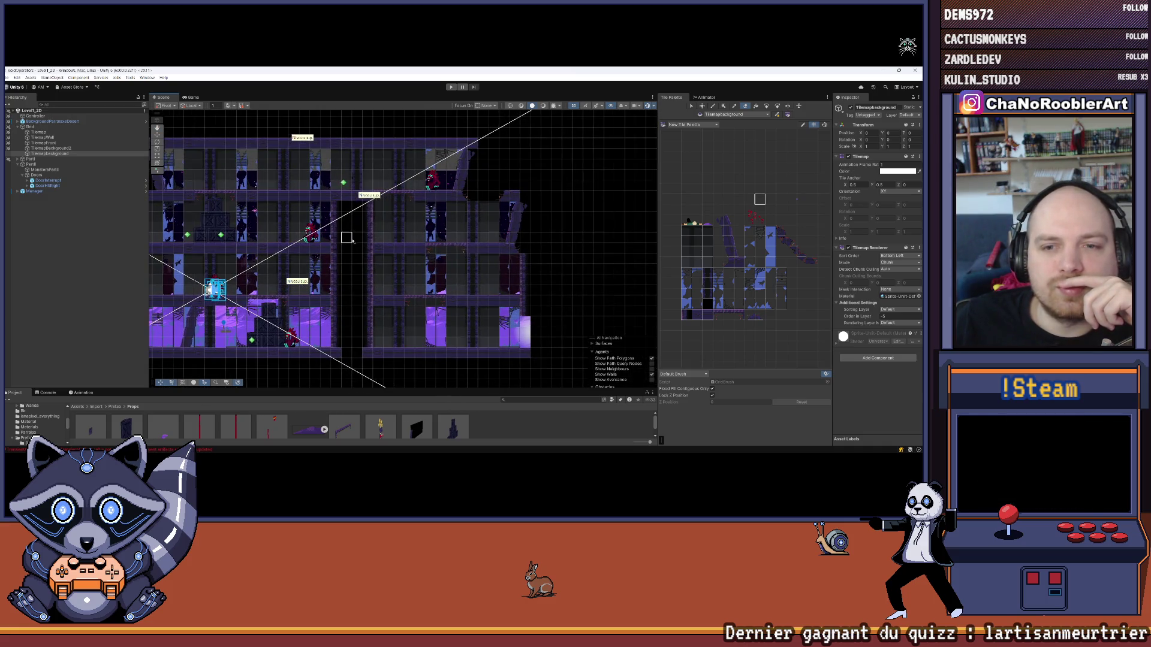
left_click_drag(373, 221, 417, 223)
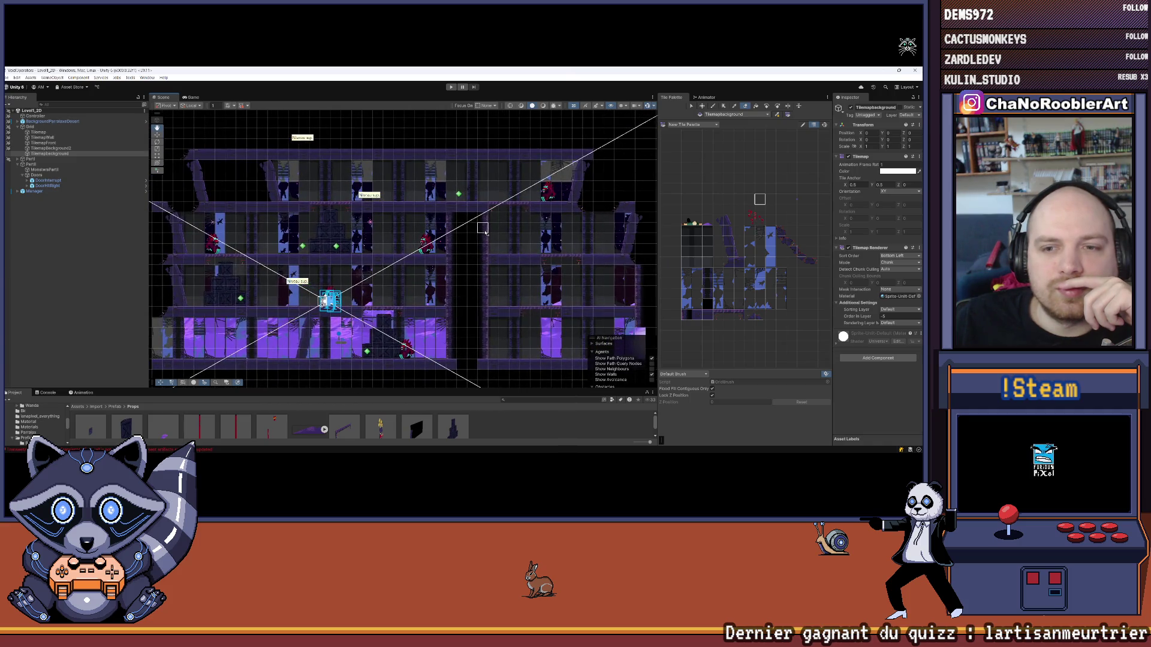
left_click_drag(485, 234, 540, 238)
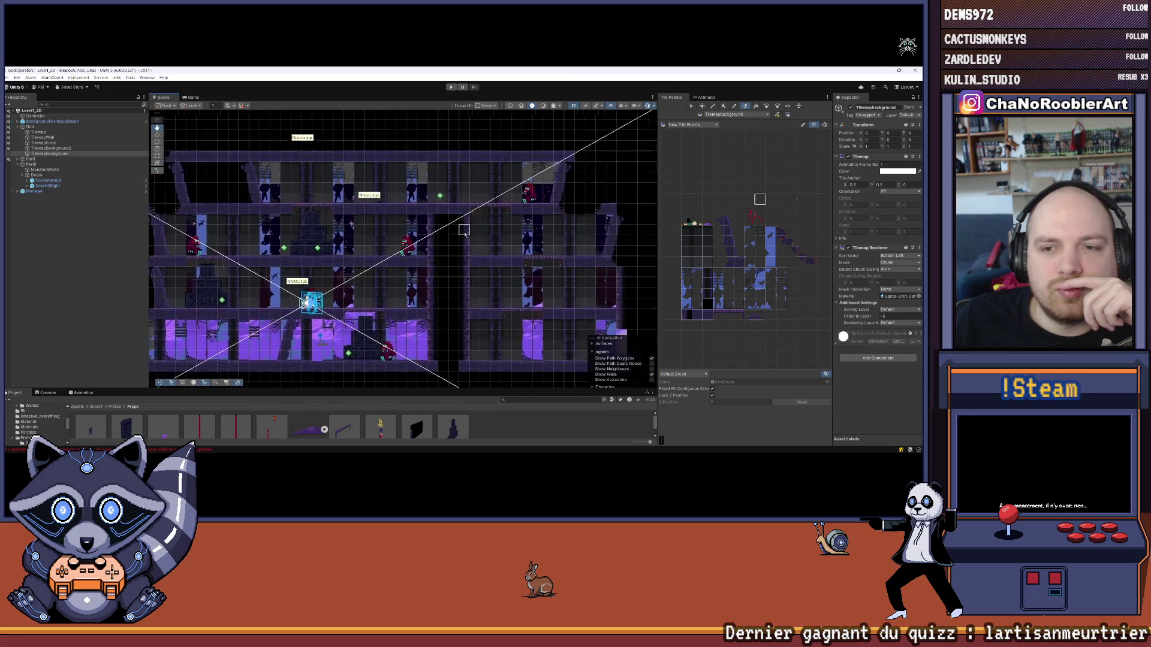
scroll(413, 236, "down", 5)
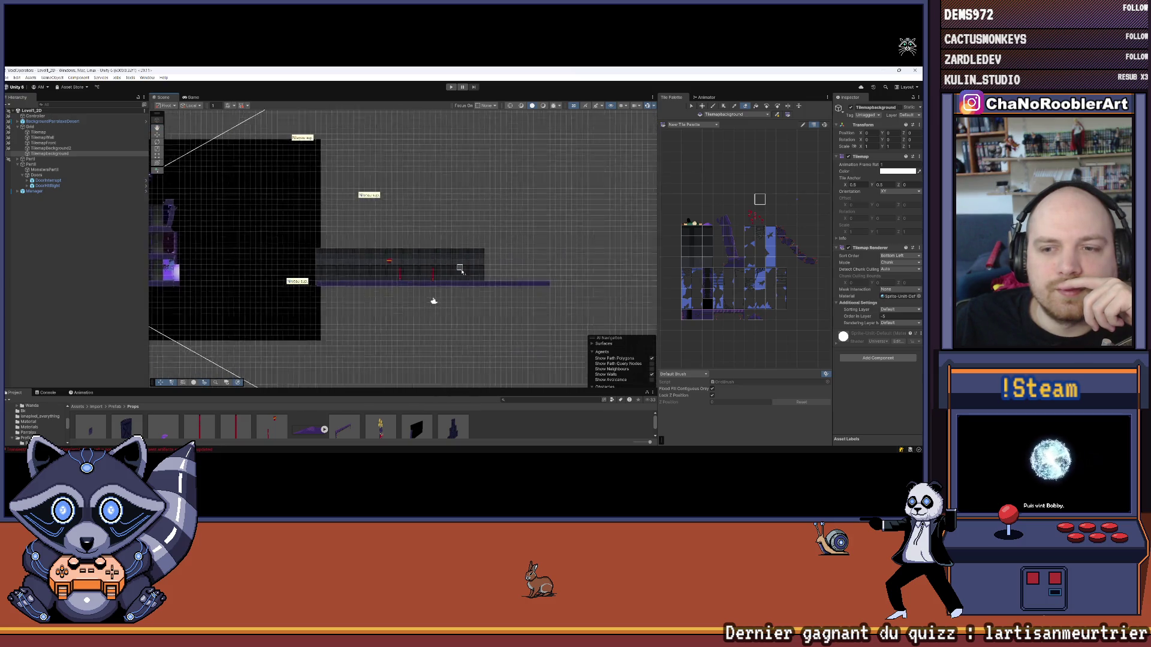
scroll(452, 276, "up", 3)
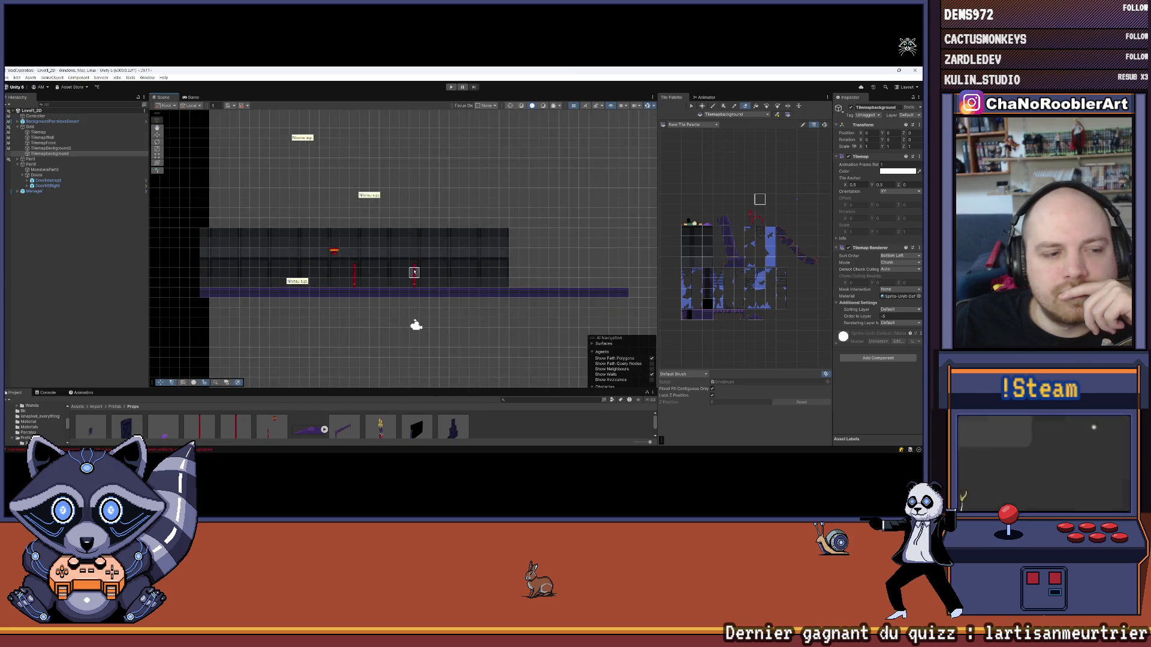
scroll(422, 278, "up", 2)
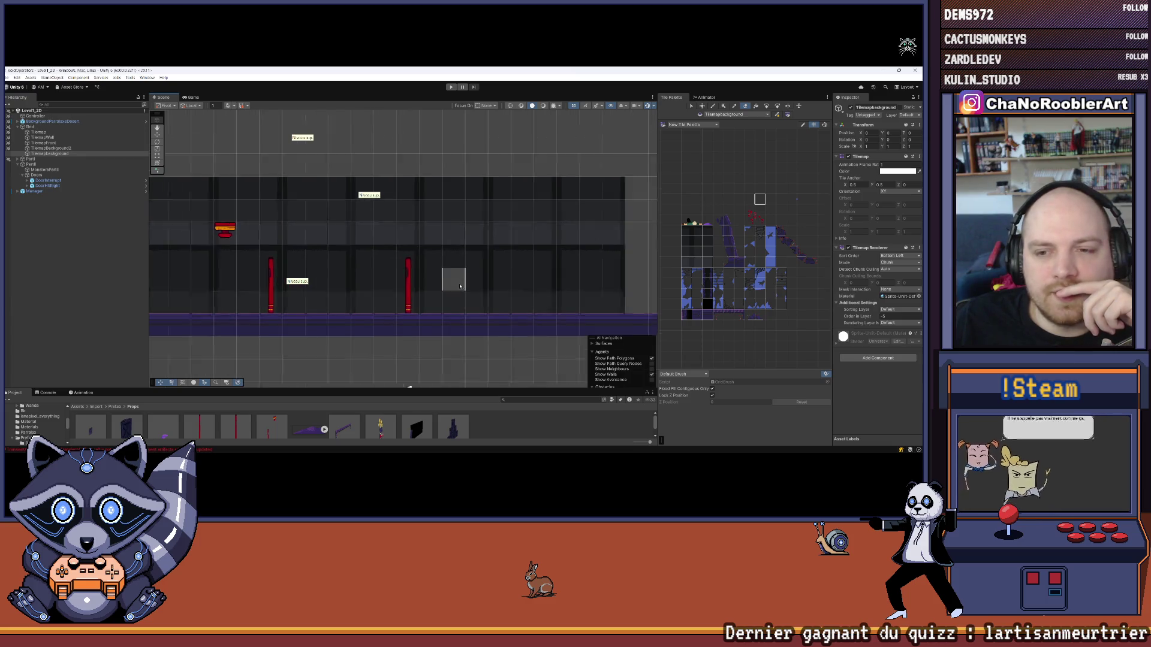
scroll(425, 281, "up", 2)
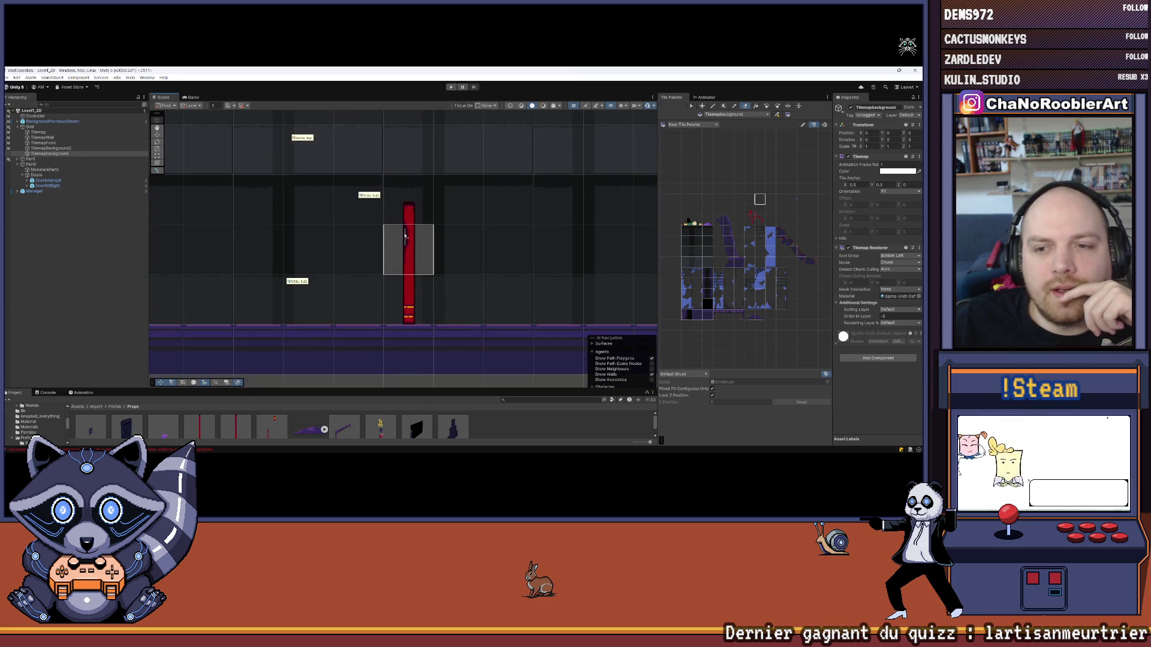
scroll(419, 239, "up", 2)
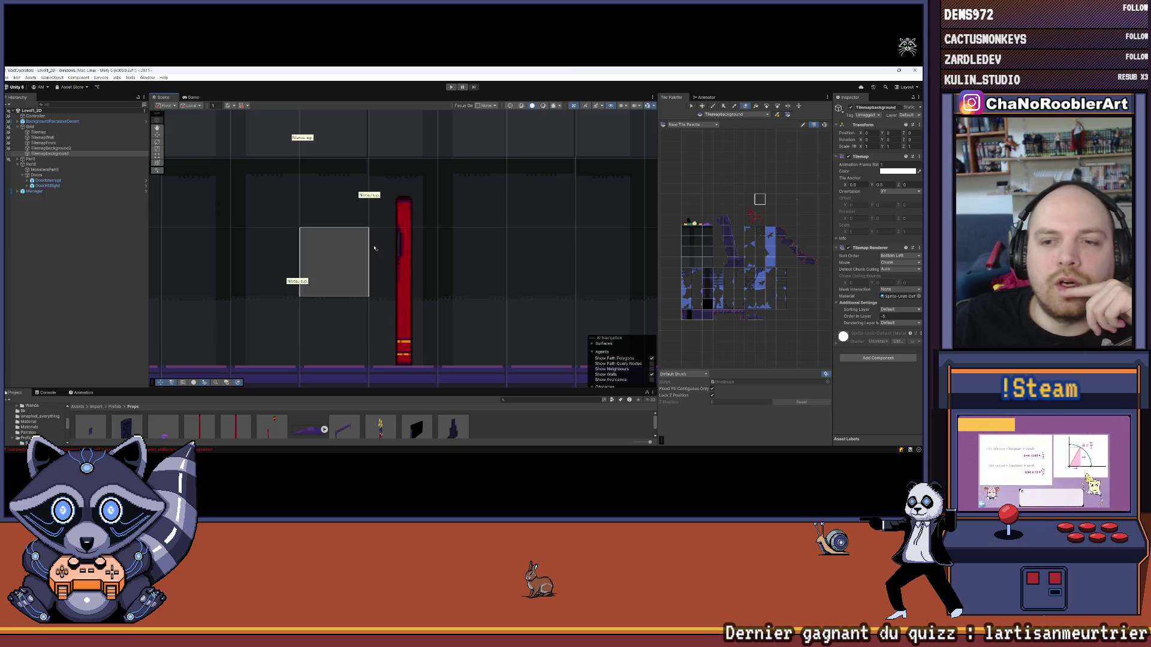
scroll(395, 253, "down", 1)
scroll(395, 253, "down", 3)
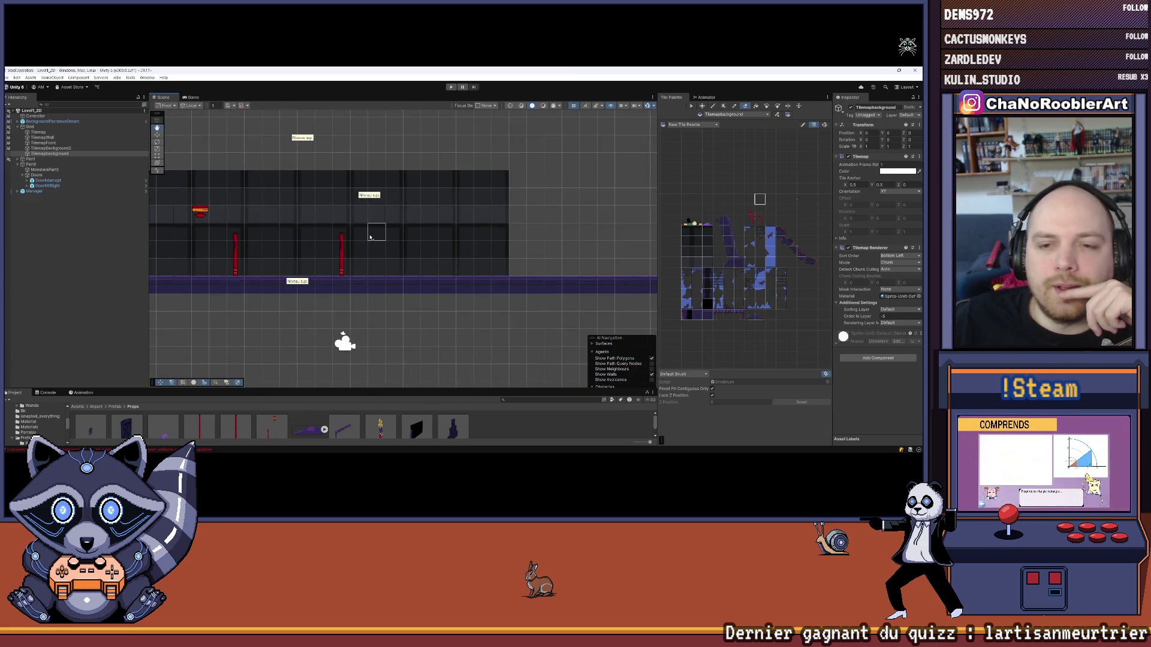
scroll(410, 241, "up", 3)
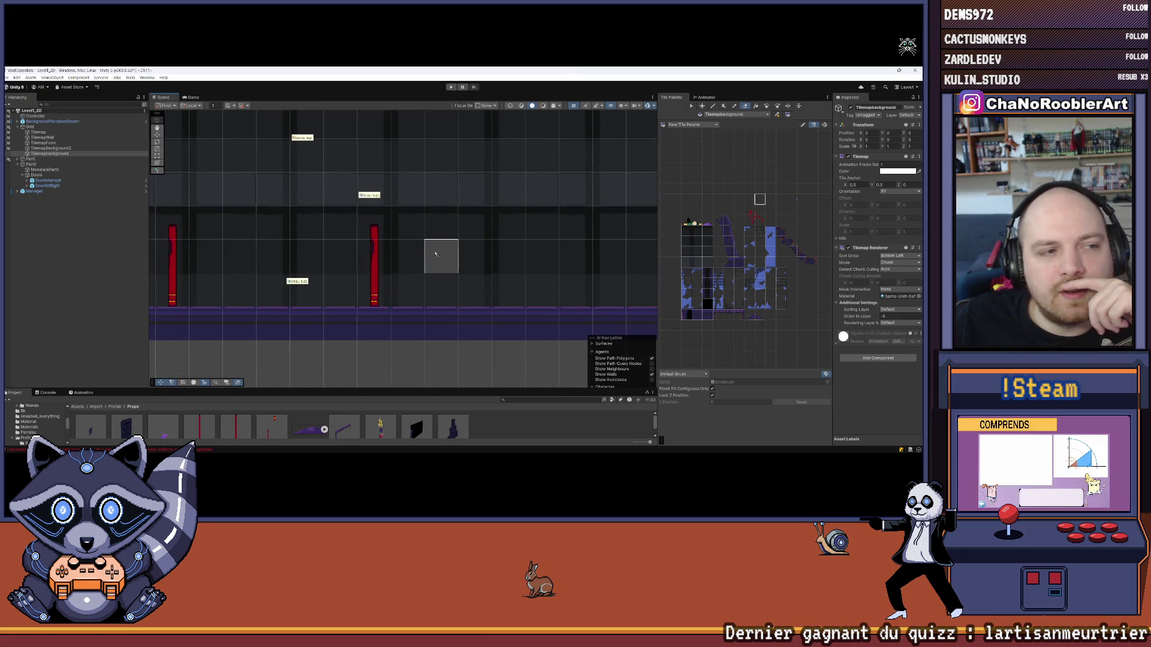
scroll(503, 226, "down", 3)
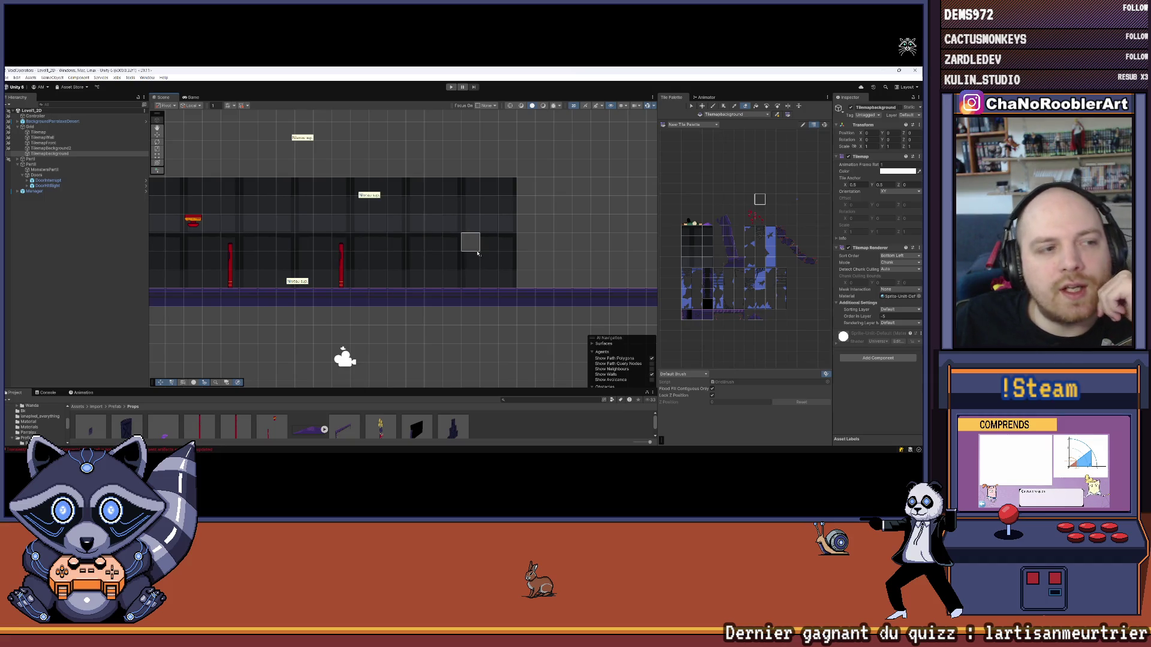
scroll(472, 239, "down", 4)
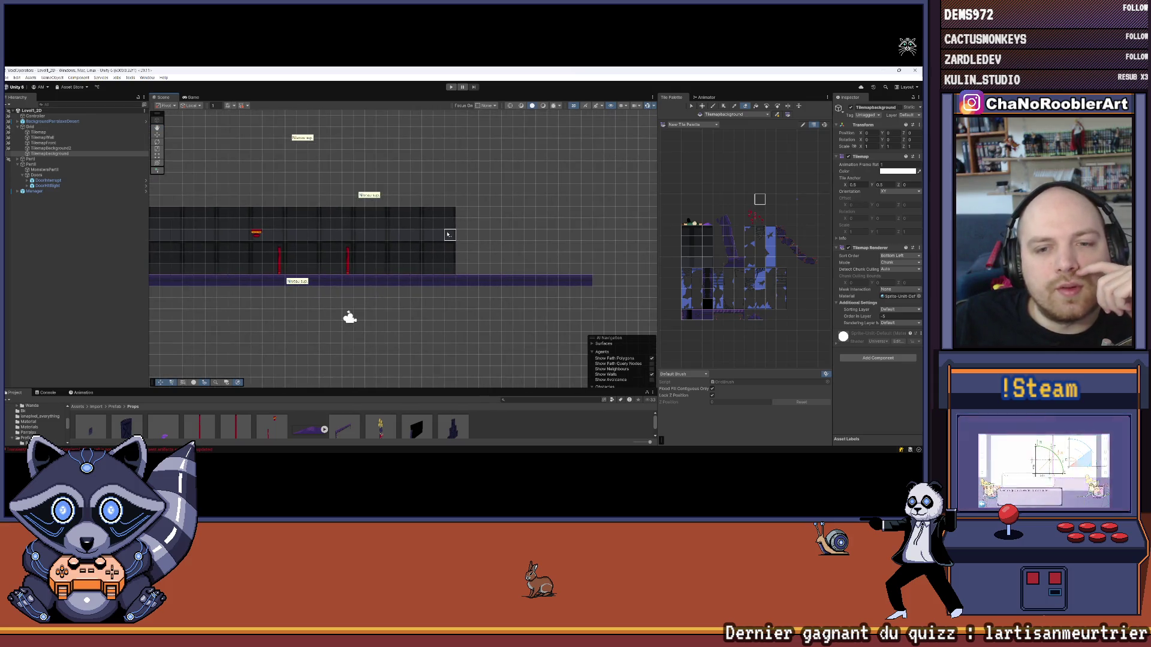
scroll(251, 235, "up", 1)
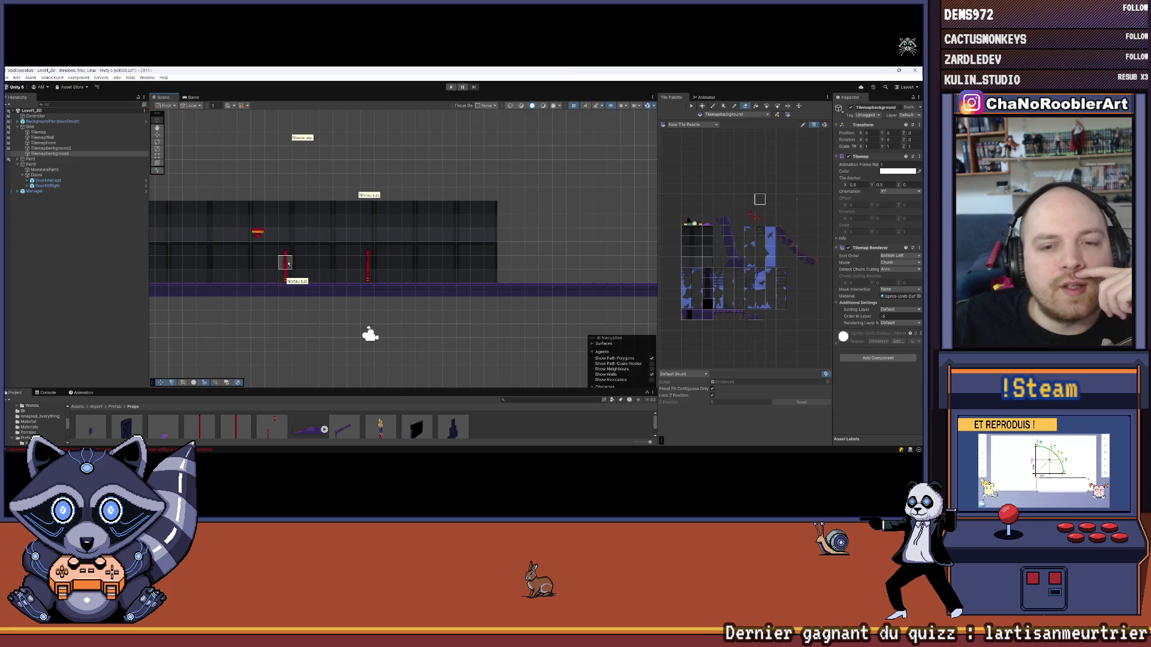
left_click_drag(491, 251, 398, 264)
scroll(397, 264, "down", 1)
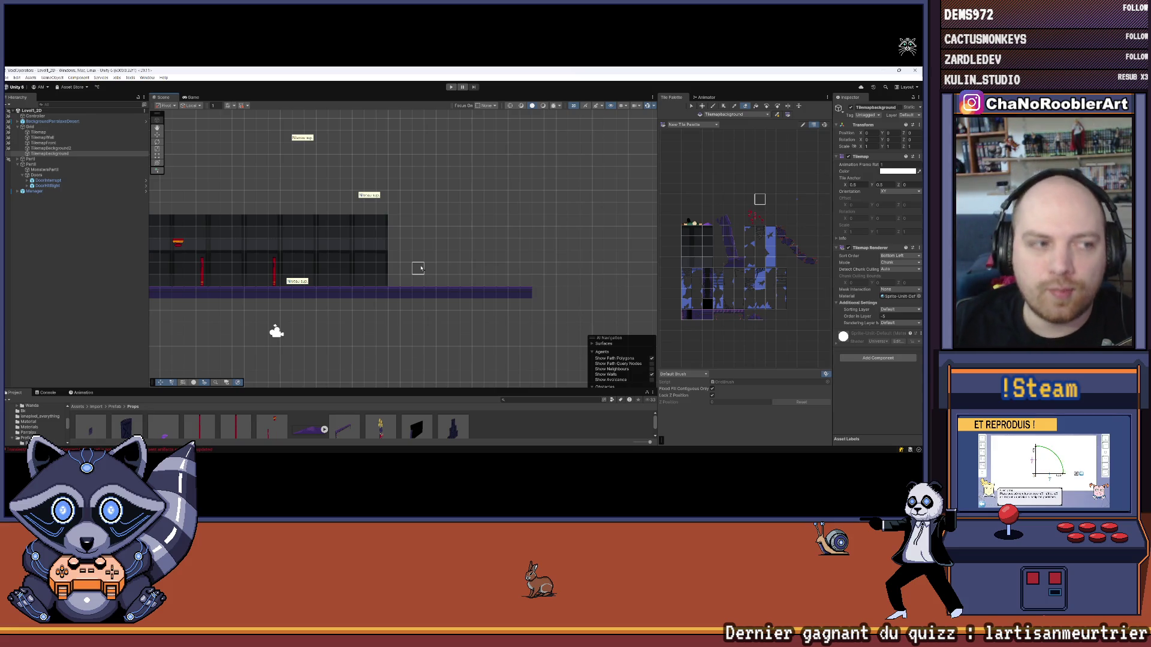
scroll(372, 263, "up", 5)
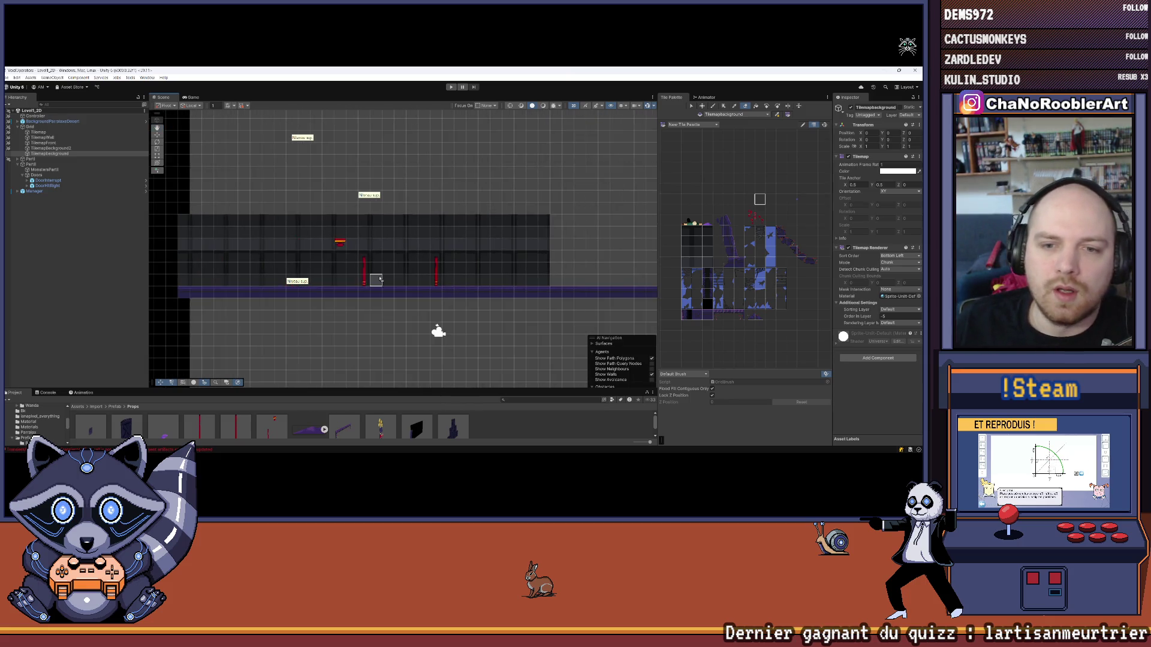
scroll(375, 269, "up", 5)
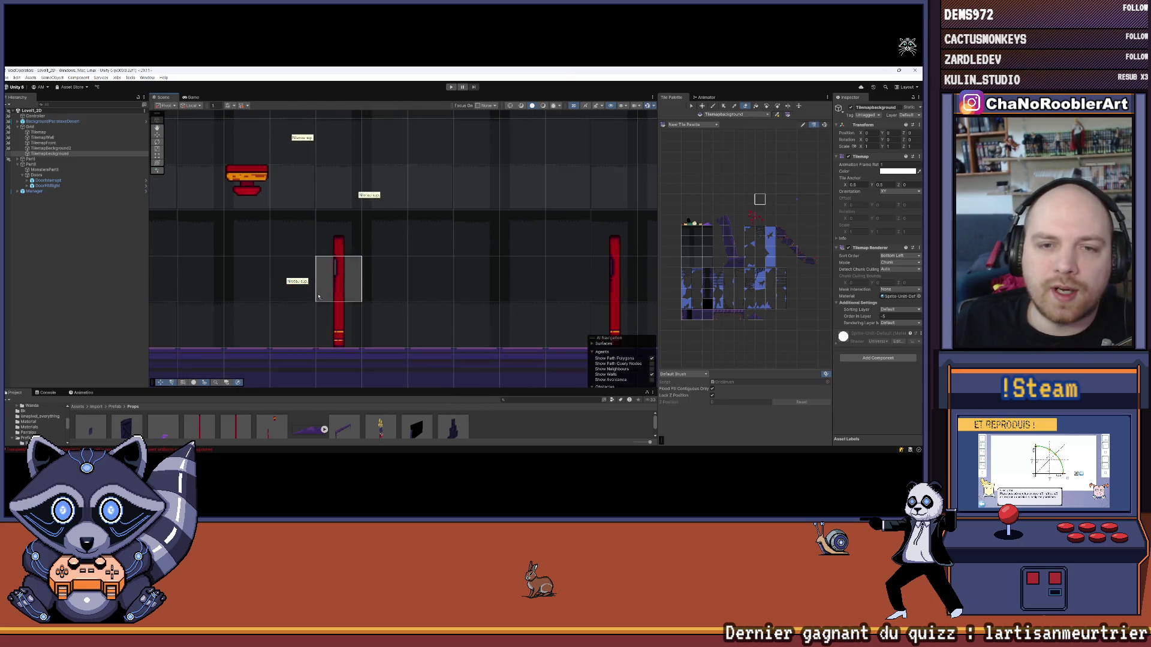
scroll(347, 267, "down", 6)
scroll(359, 270, "down", 4)
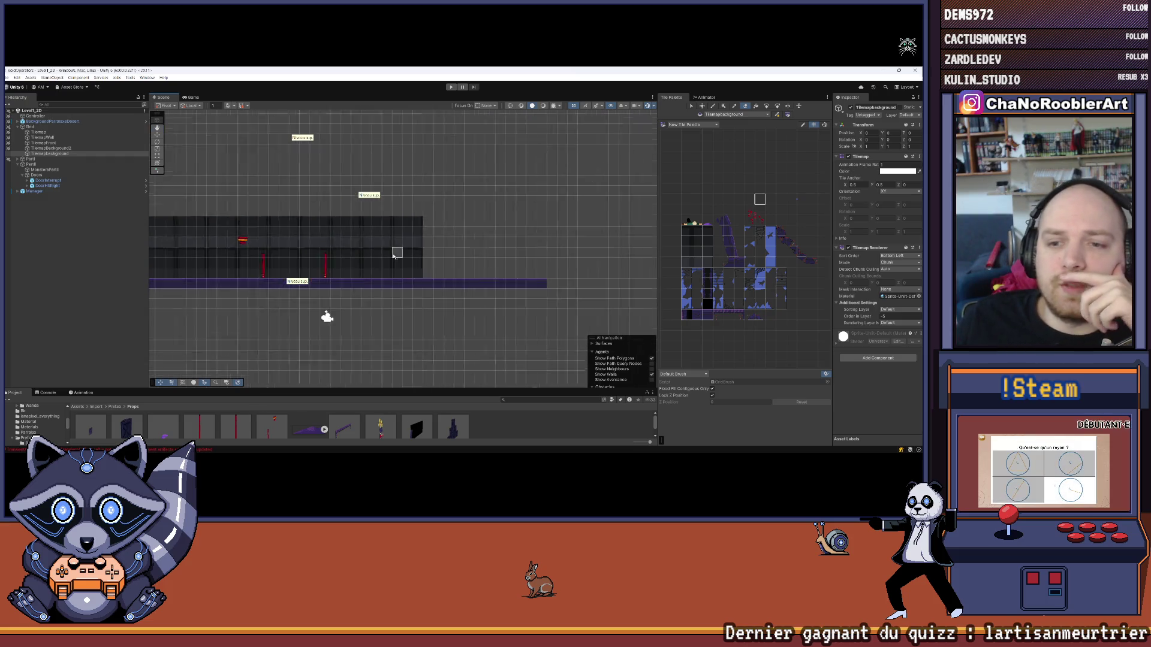
scroll(398, 249, "down", 5)
scroll(360, 234, "up", 4)
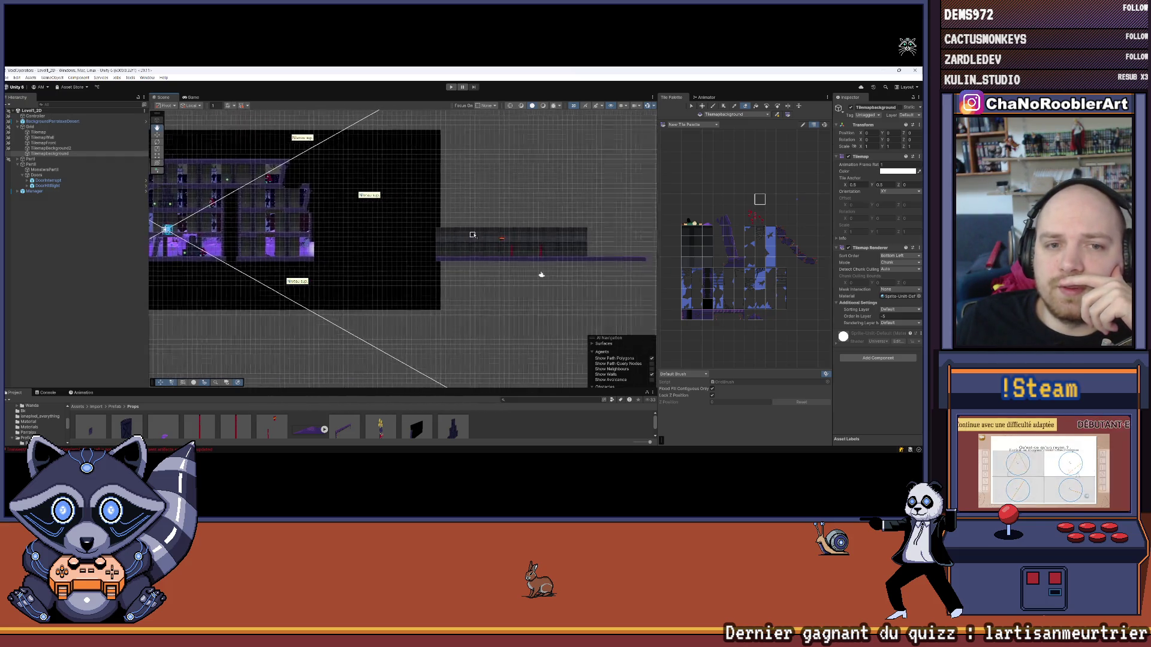
scroll(354, 238, "down", 4)
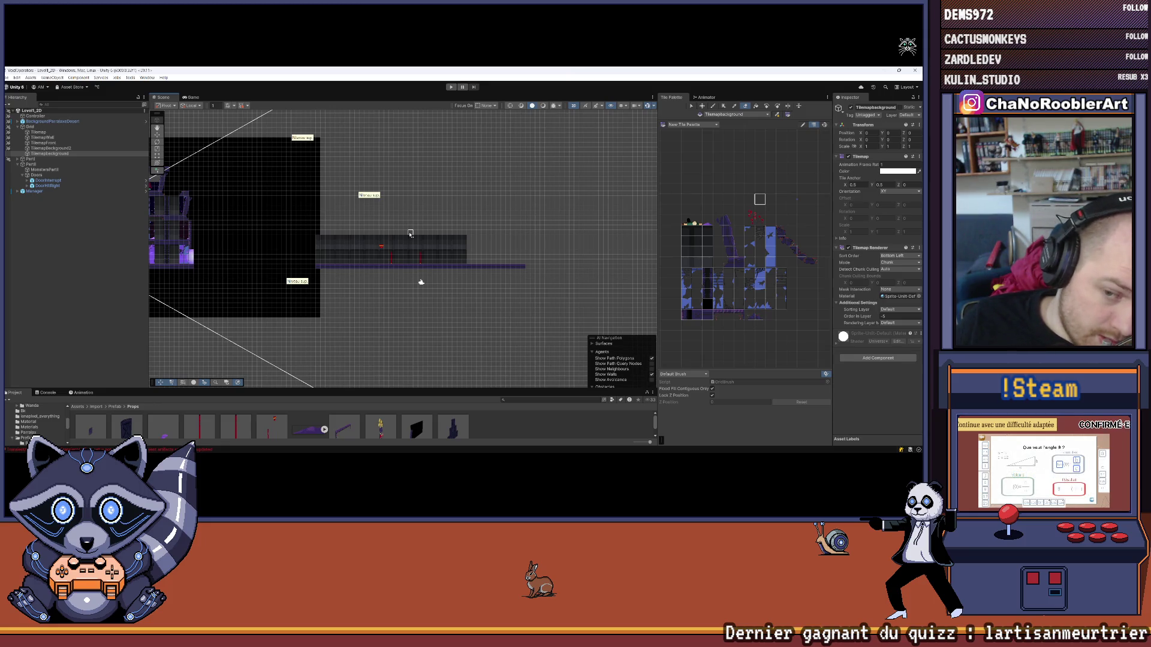
mouse_move(554, 454)
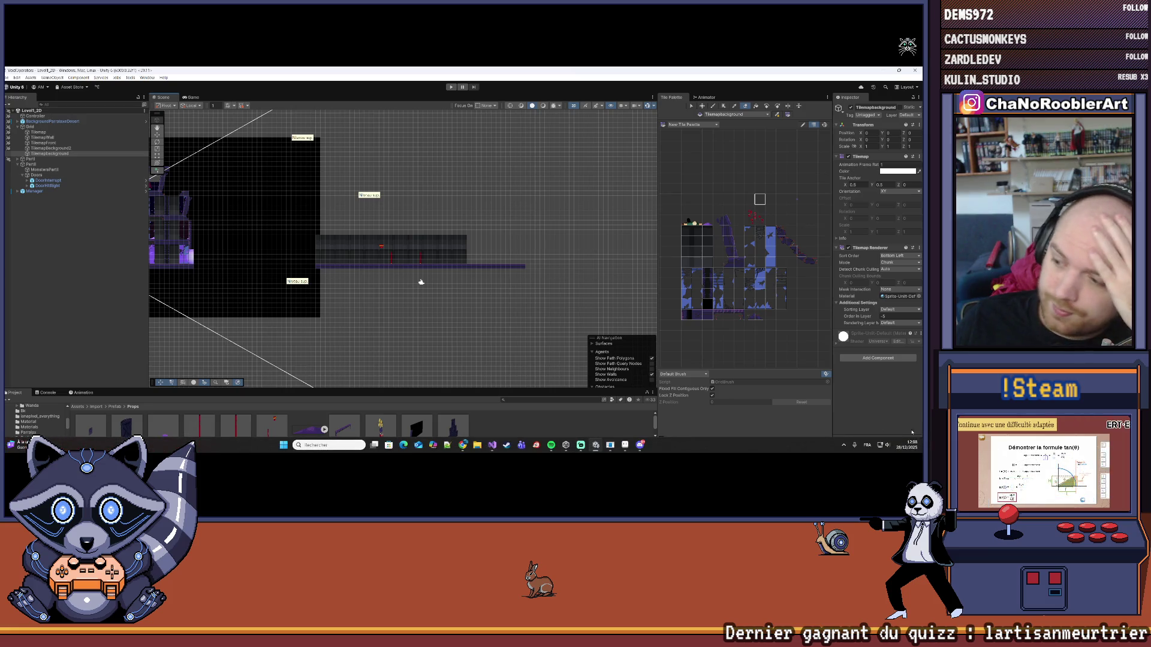
left_click(905, 445)
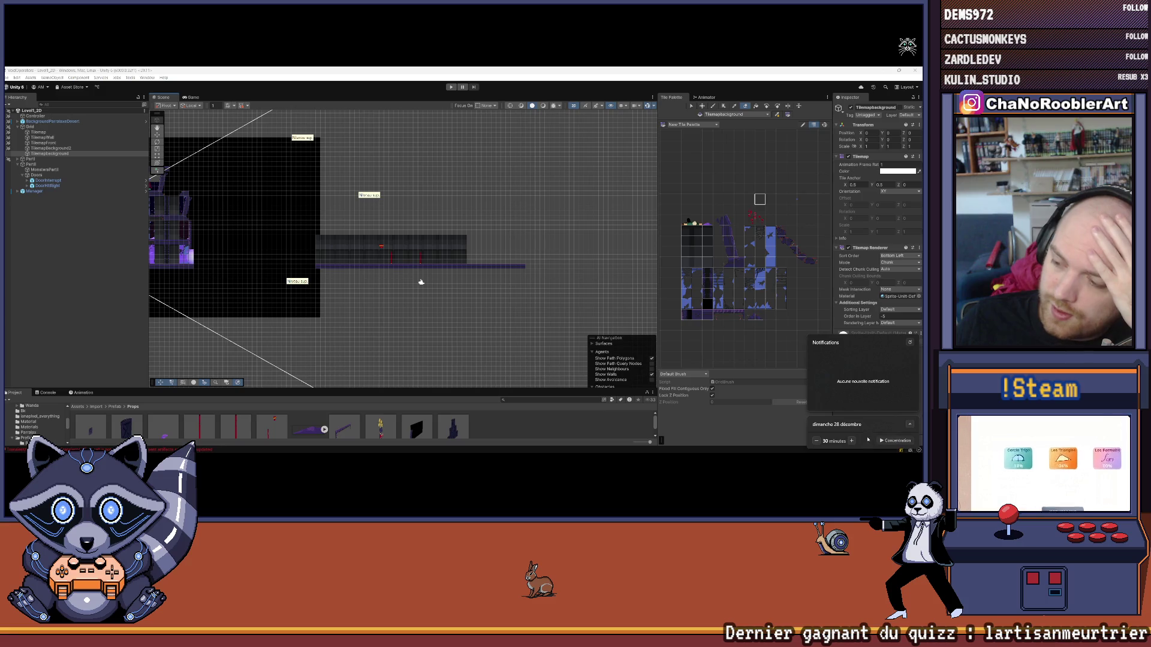
left_click(897, 440)
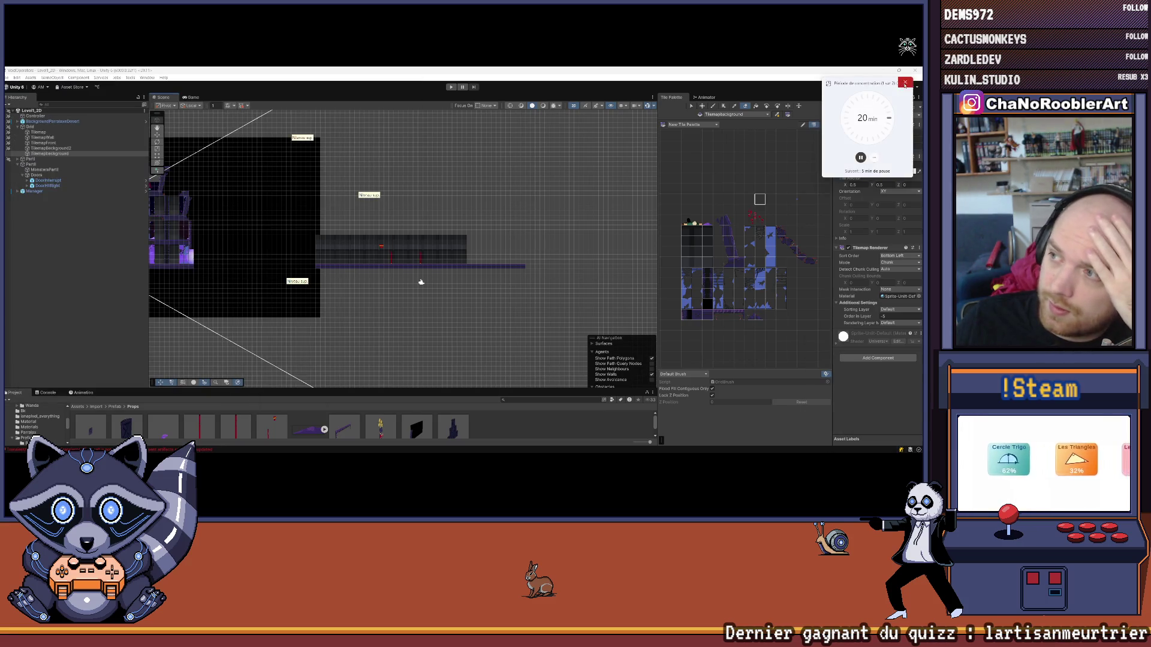
left_click(749, 129)
mouse_move(895, 446)
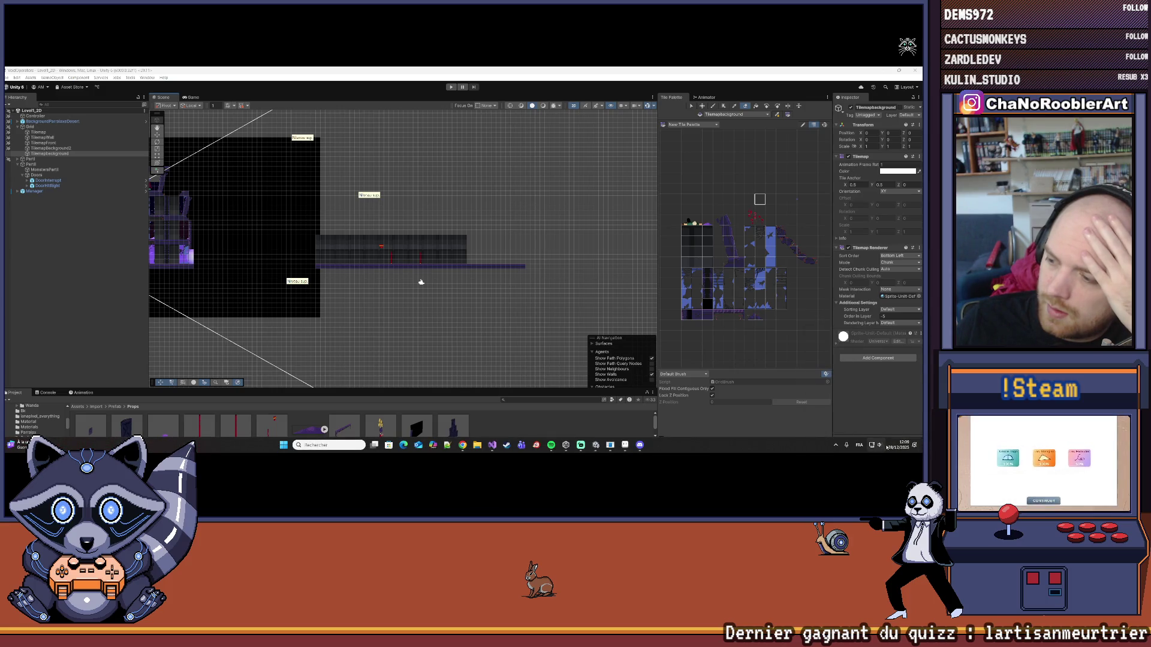
left_click(882, 450)
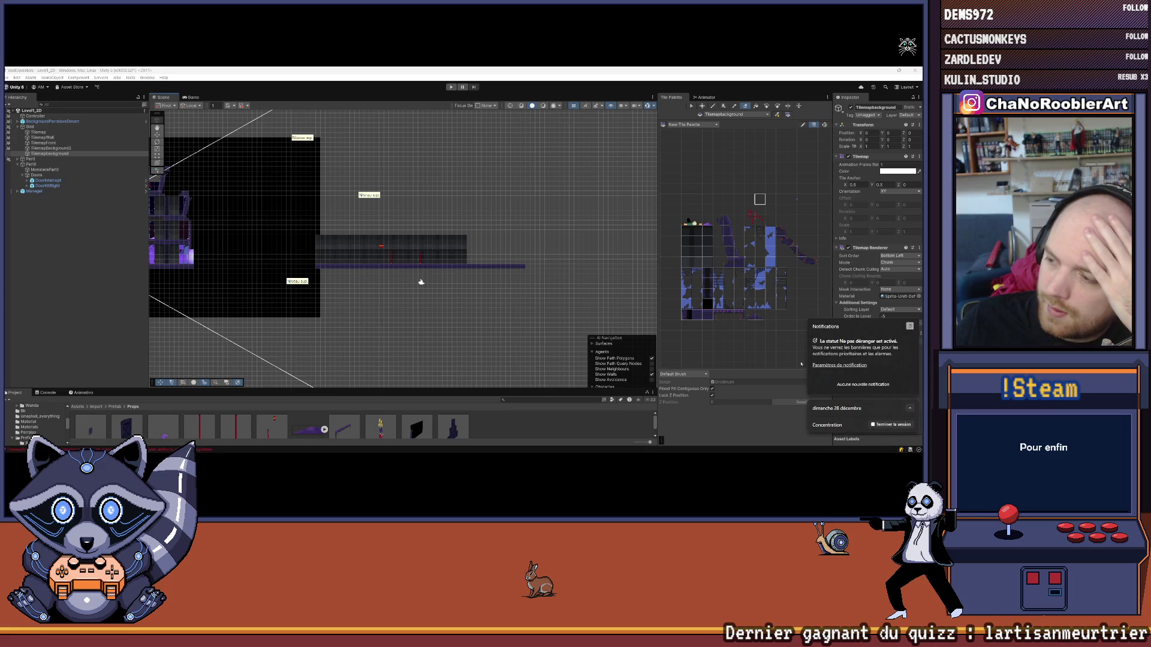
left_click(328, 333)
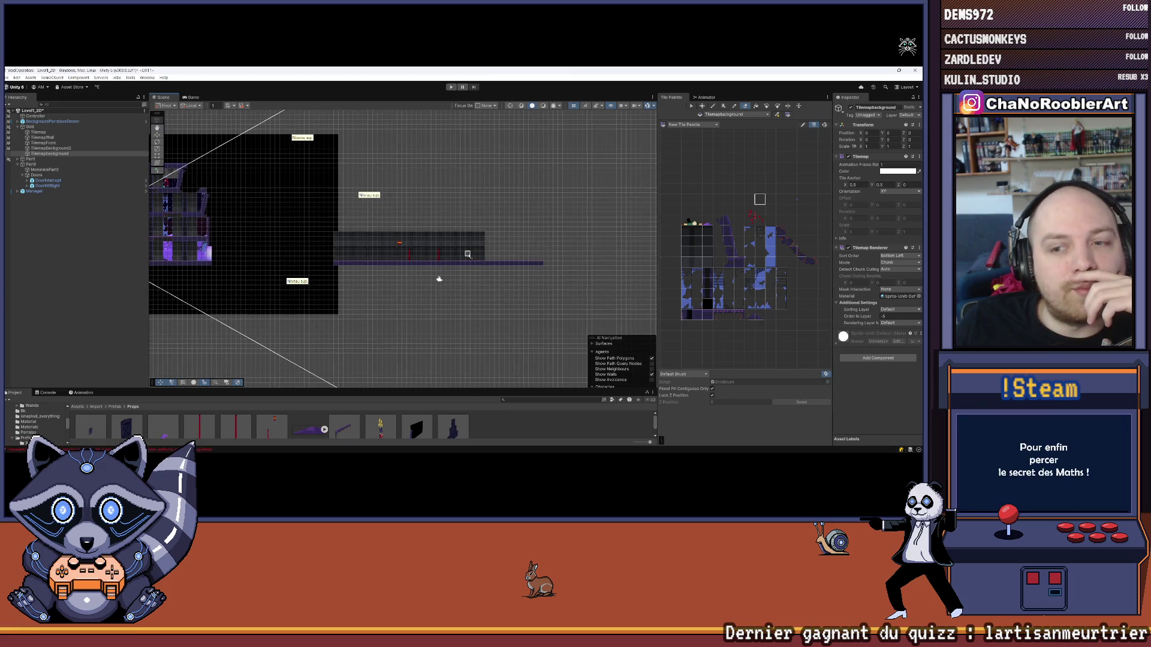
Zoom and pan the Scene view across the lit purple building level
scroll(456, 252, "up", 5)
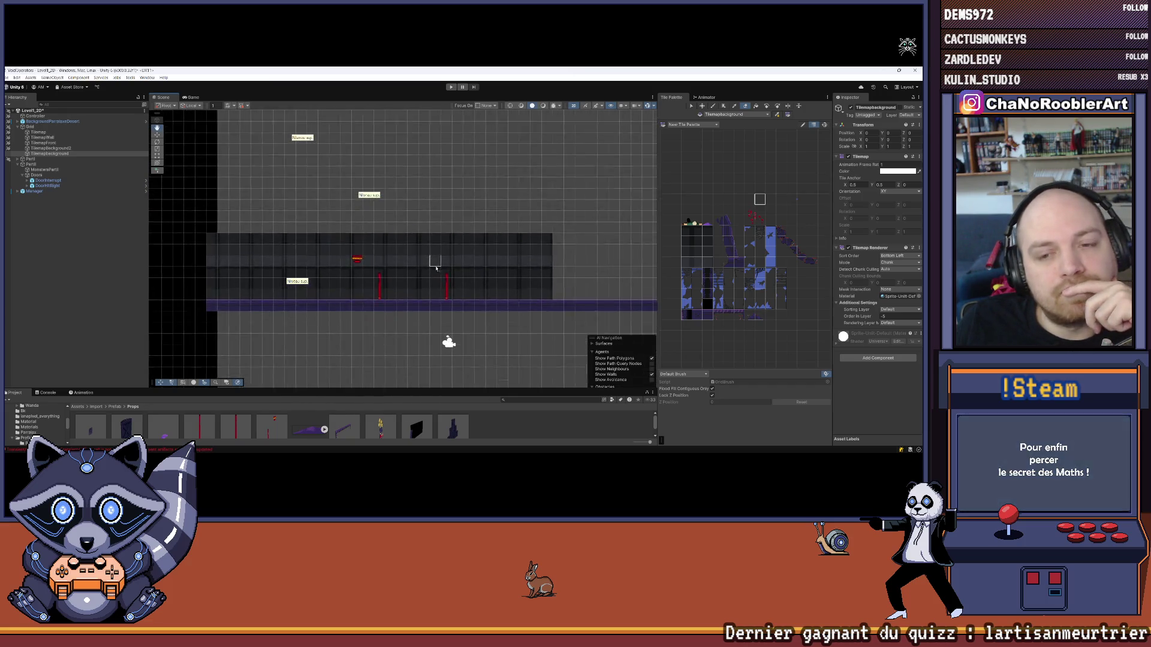
scroll(432, 257, "down", 5)
scroll(568, 255, "up", 2)
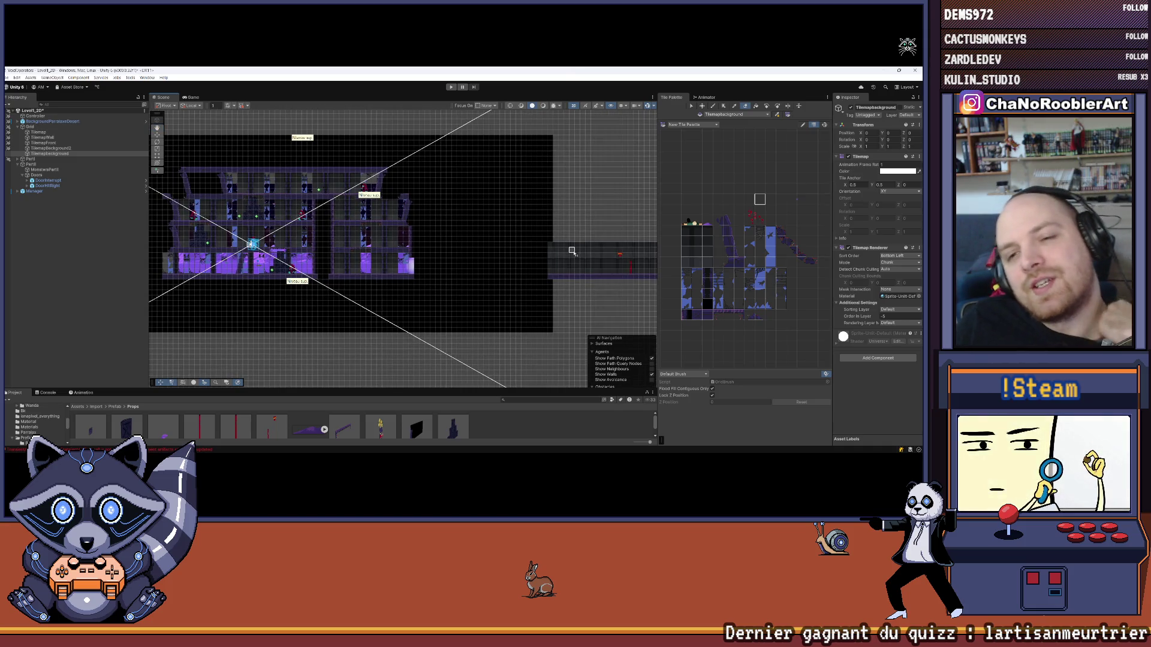
mouse_move(572, 250)
left_mouse_down()
mouse_move(375, 237)
mouse_move(432, 223)
mouse_move(567, 252)
mouse_move(358, 249)
left_mouse_up()
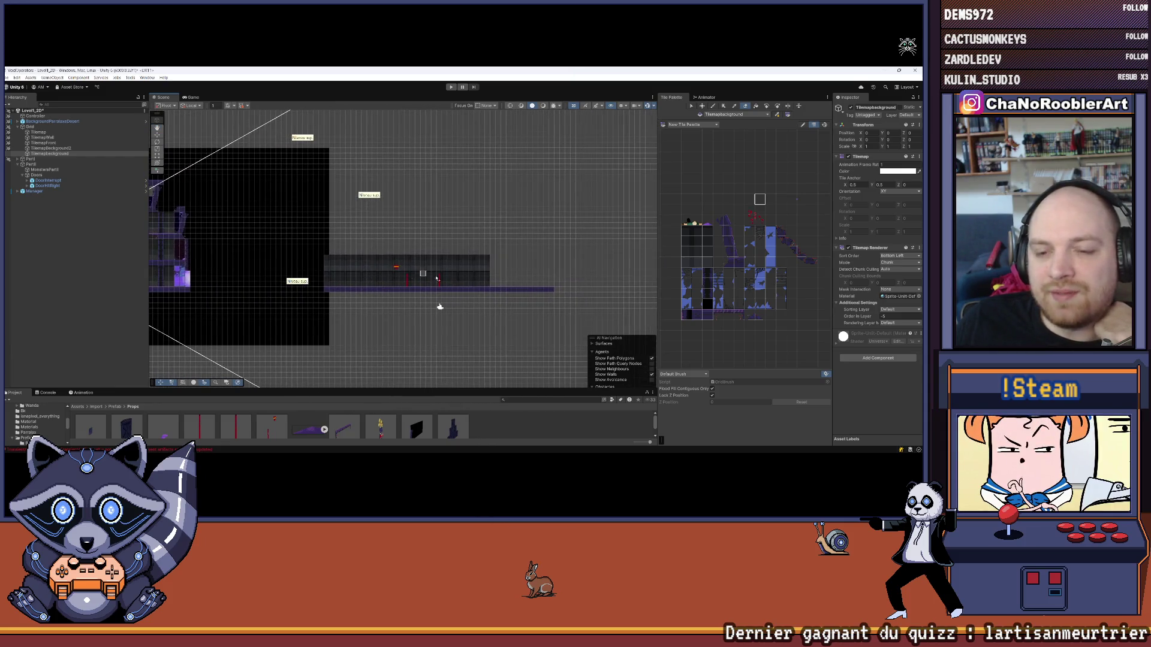
scroll(411, 273, "up", 5)
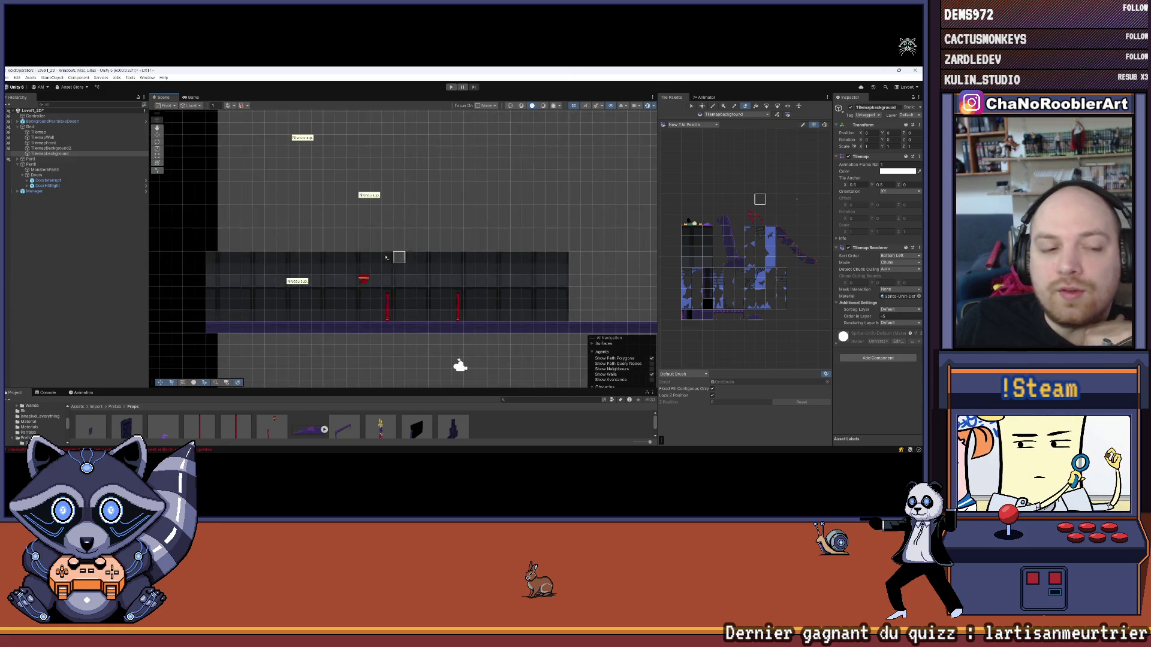
scroll(456, 240, "down", 3)
scroll(354, 270, "up", 3)
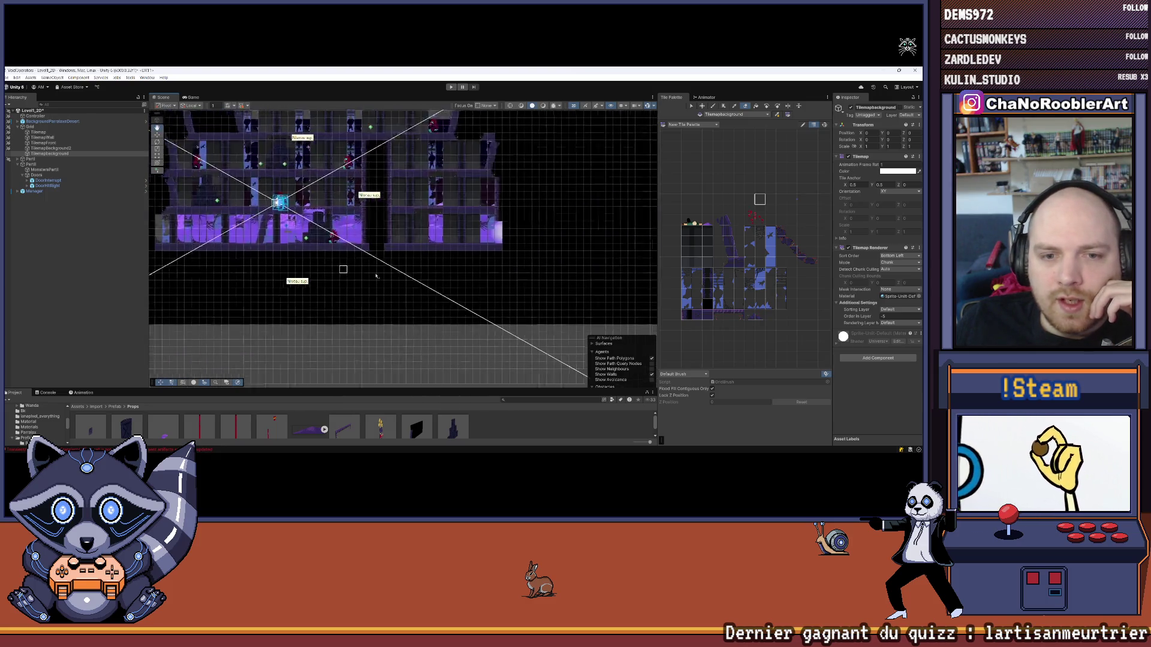
left_click_drag(262, 256, 188, 271)
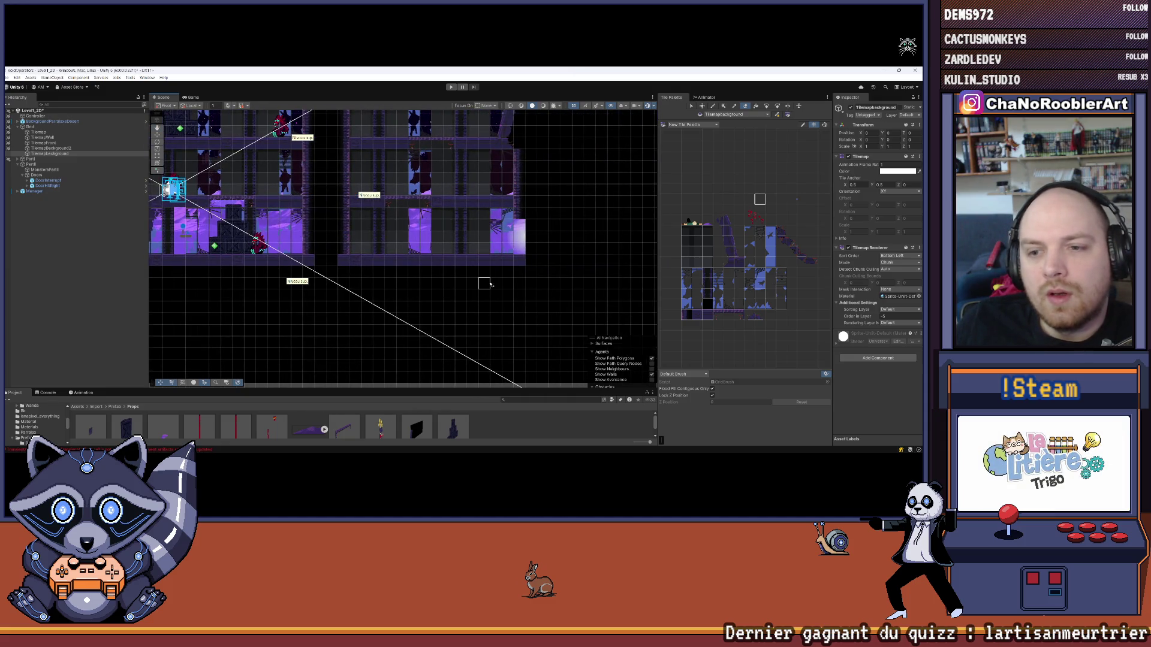
Keep panning with arrow keys and drags over to the grey corridor strip, widening the view
scroll(390, 293, "down", 2)
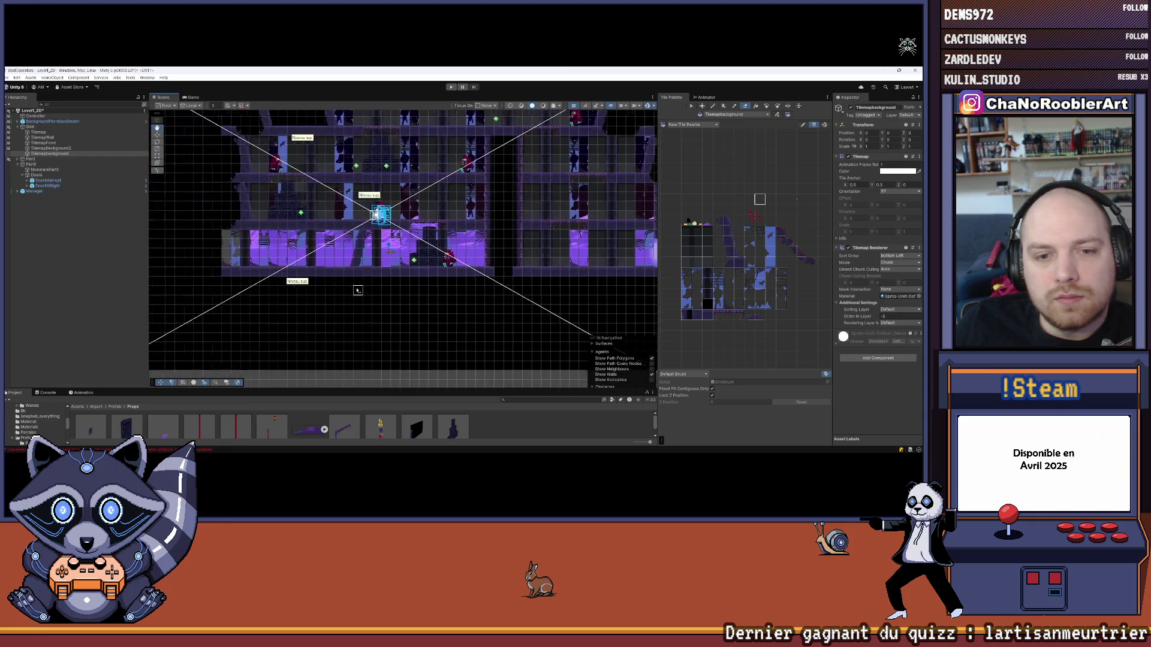
scroll(251, 281, "up", 3)
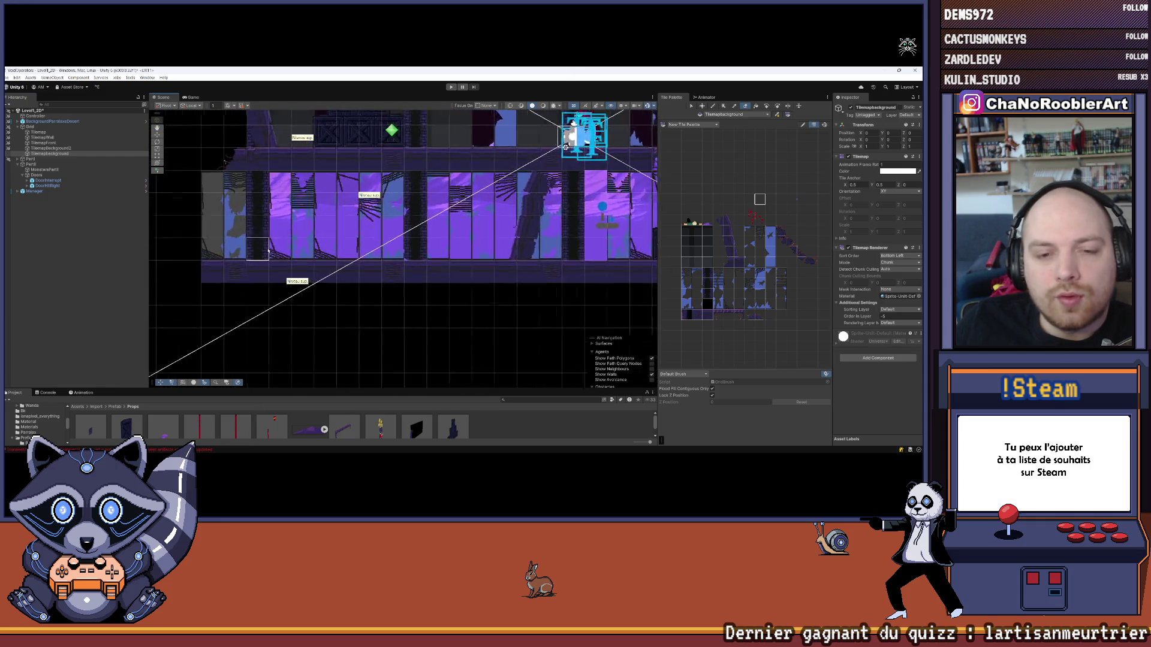
mouse_move(296, 231)
left_mouse_down()
mouse_move(266, 268)
mouse_move(218, 238)
left_mouse_up()
scroll(406, 274, "up", 2)
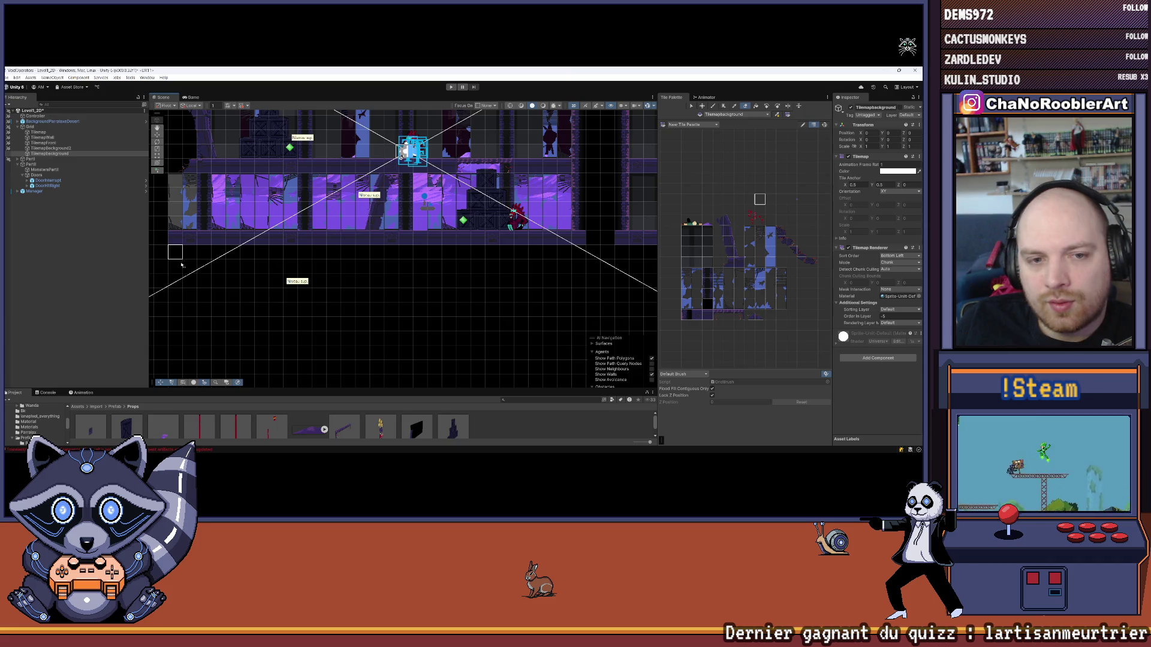
key("Right")
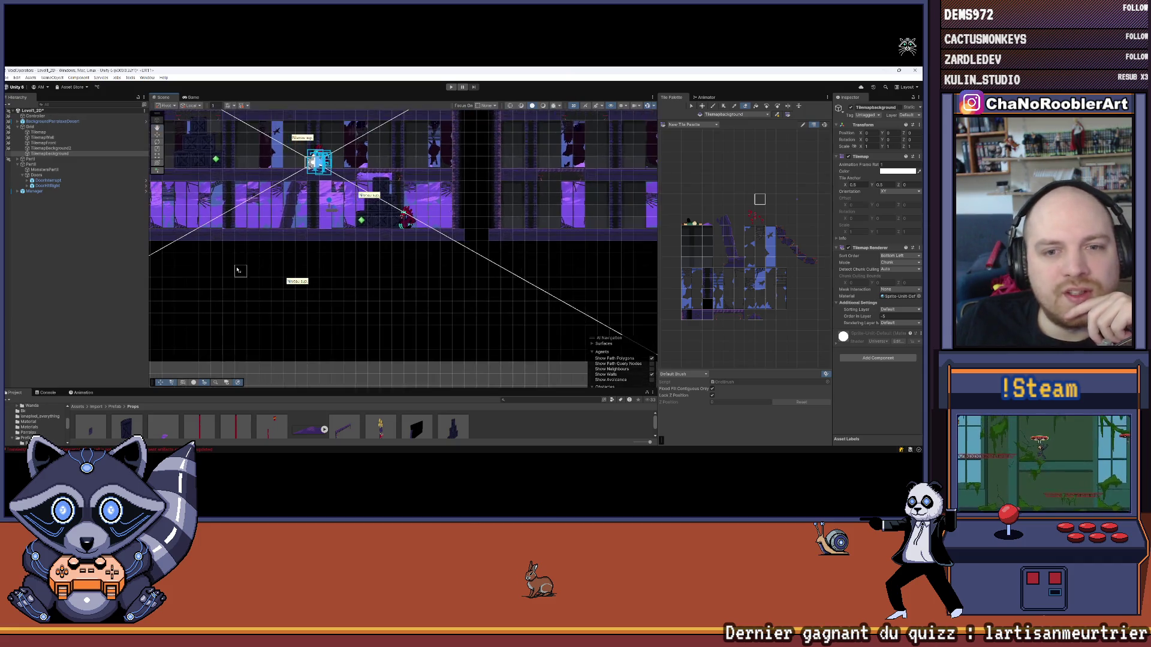
scroll(216, 270, "down", 2)
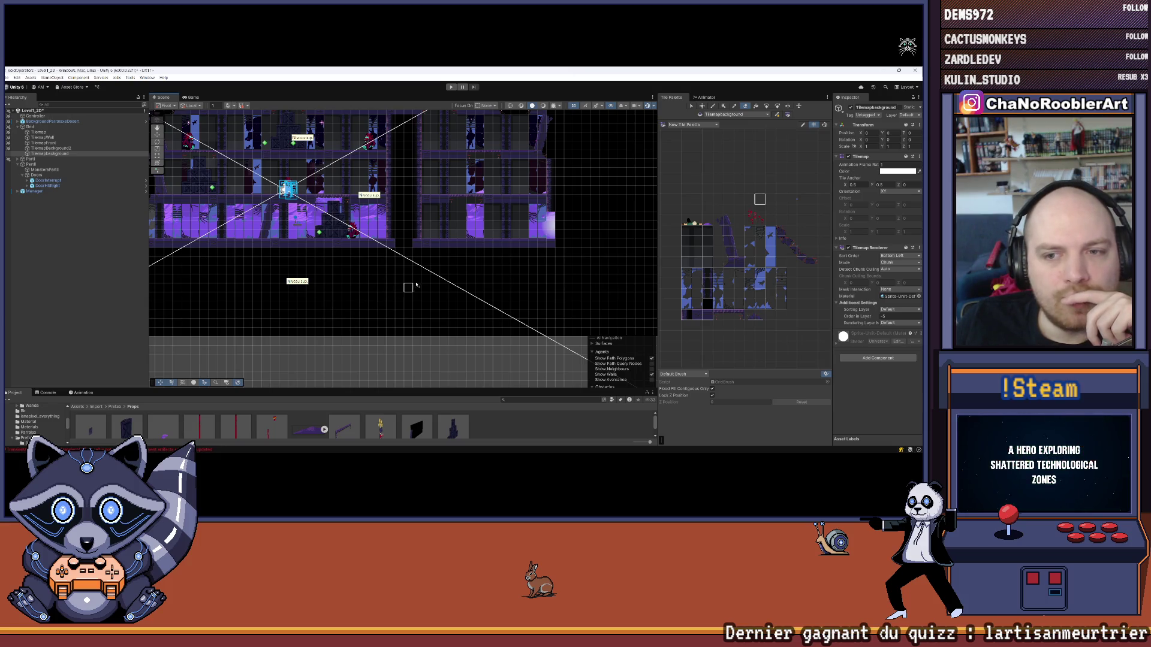
key("Left")
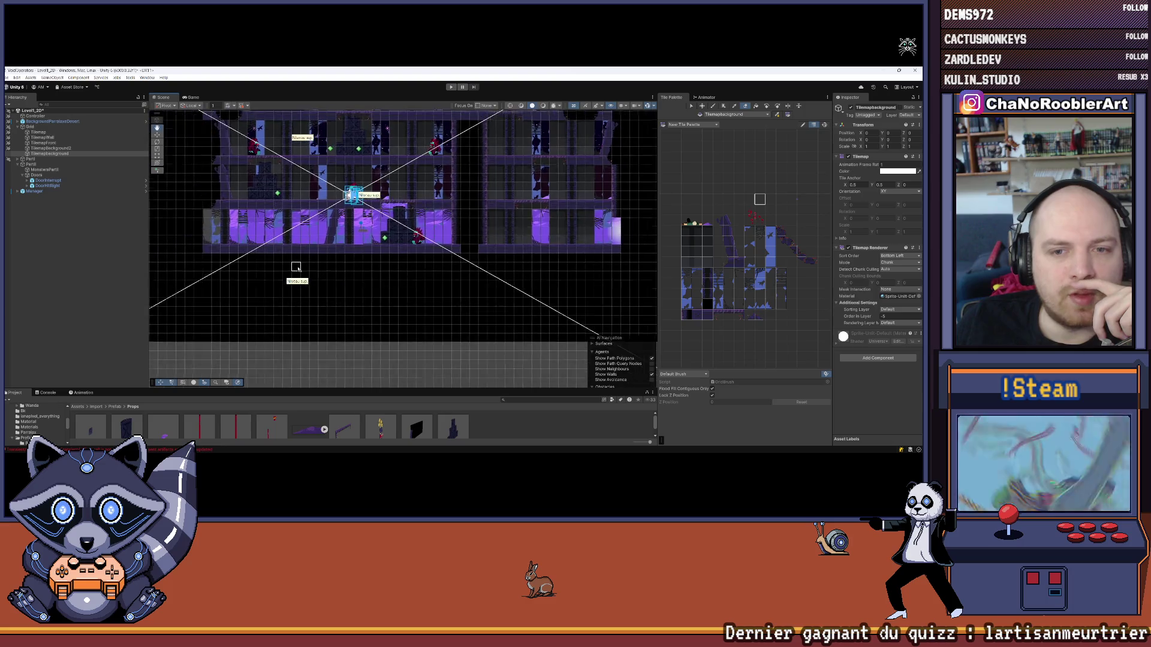
key("Up")
mouse_move(390, 267)
left_mouse_down()
mouse_move(342, 264)
mouse_move(497, 258)
mouse_move(249, 256)
left_mouse_up()
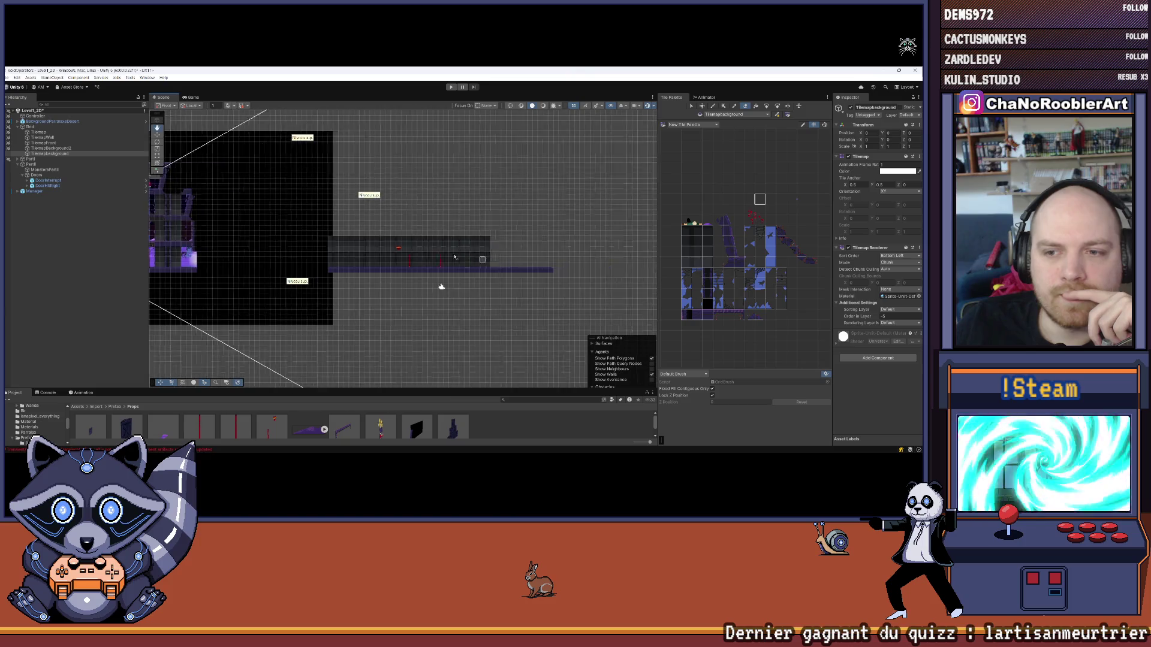
scroll(564, 281, "up", 3)
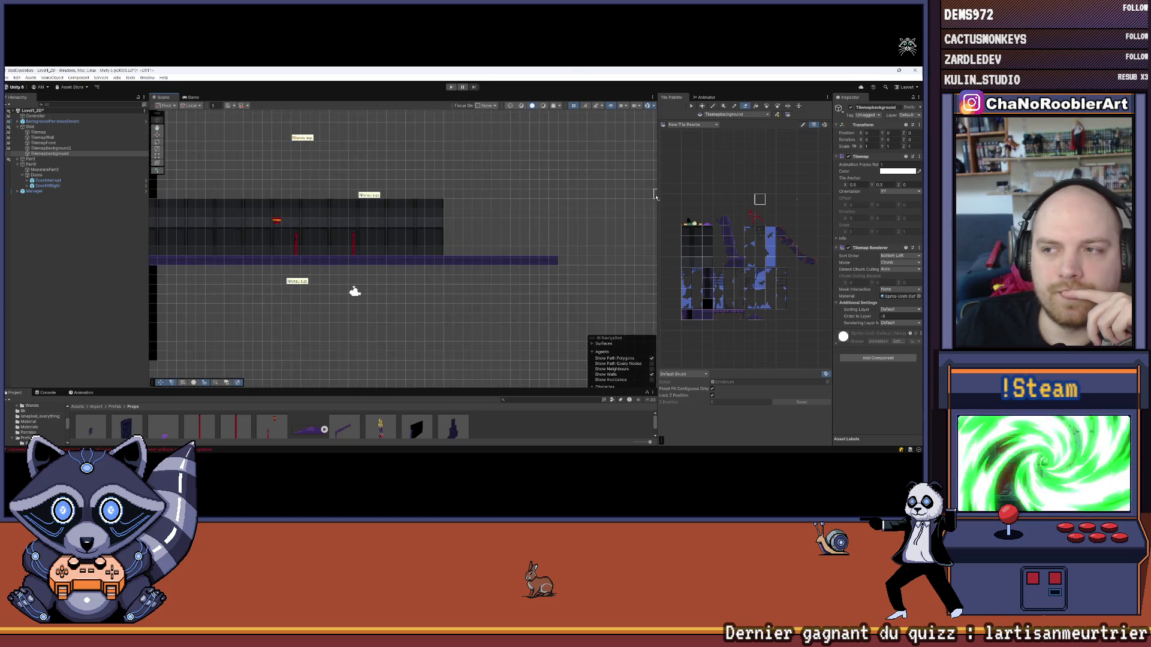
left_click_drag(657, 197, 749, 197)
Frame DoorInterrupt and drag it down out of the corridor to Position Y -14.07
key("f")
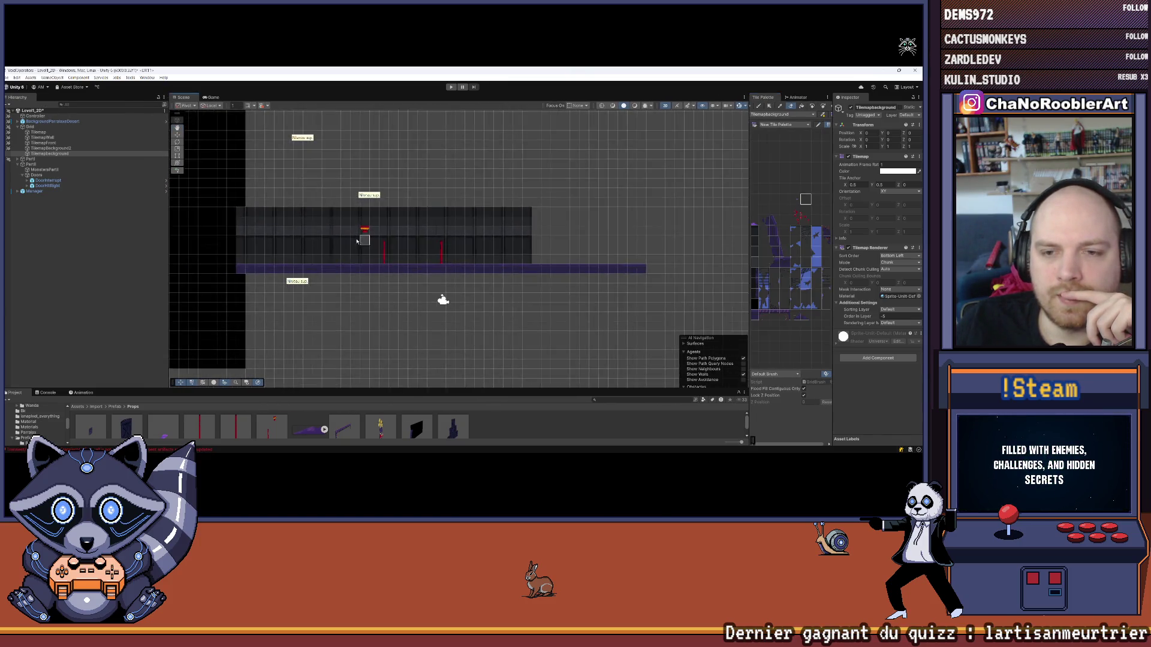
left_click(66, 181)
key("f")
left_click_drag(325, 182, 326, 298)
scroll(365, 214, "up", 2)
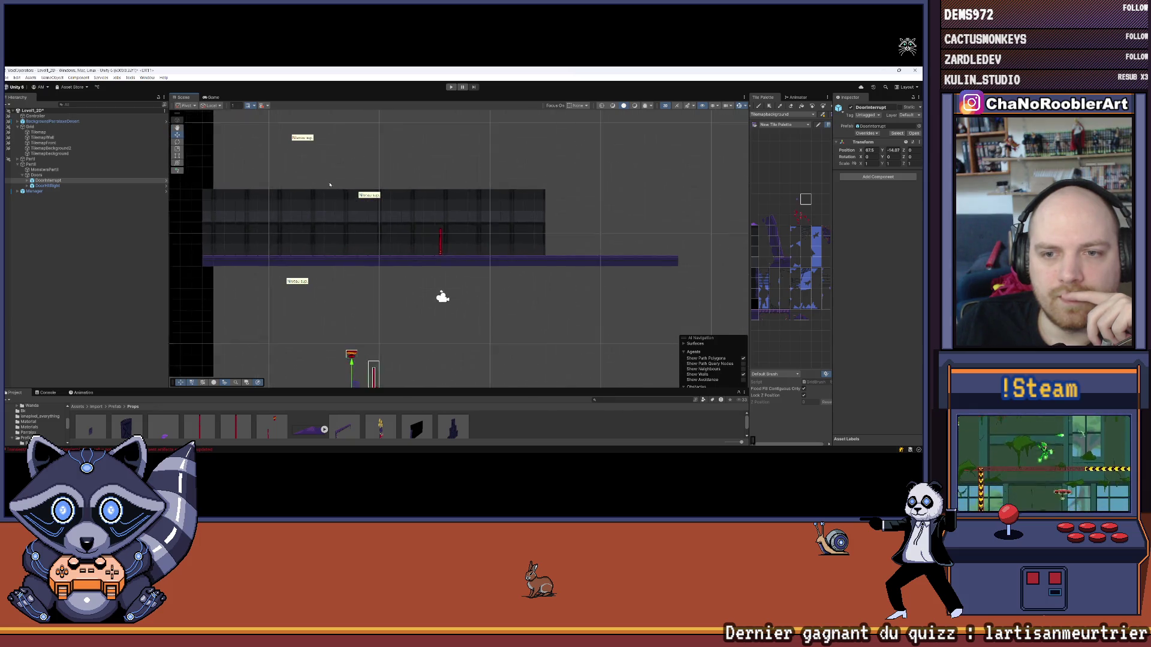
left_click_drag(831, 212, 890, 212)
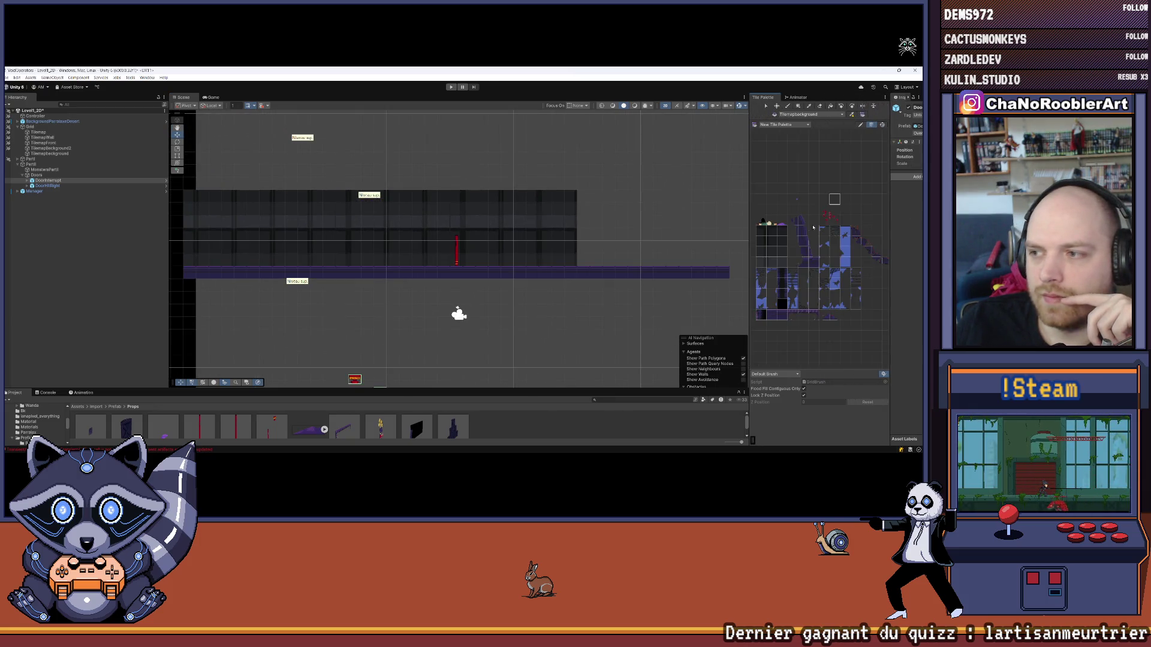
scroll(388, 228, "up", 1)
left_click_drag(391, 200, 385, 211)
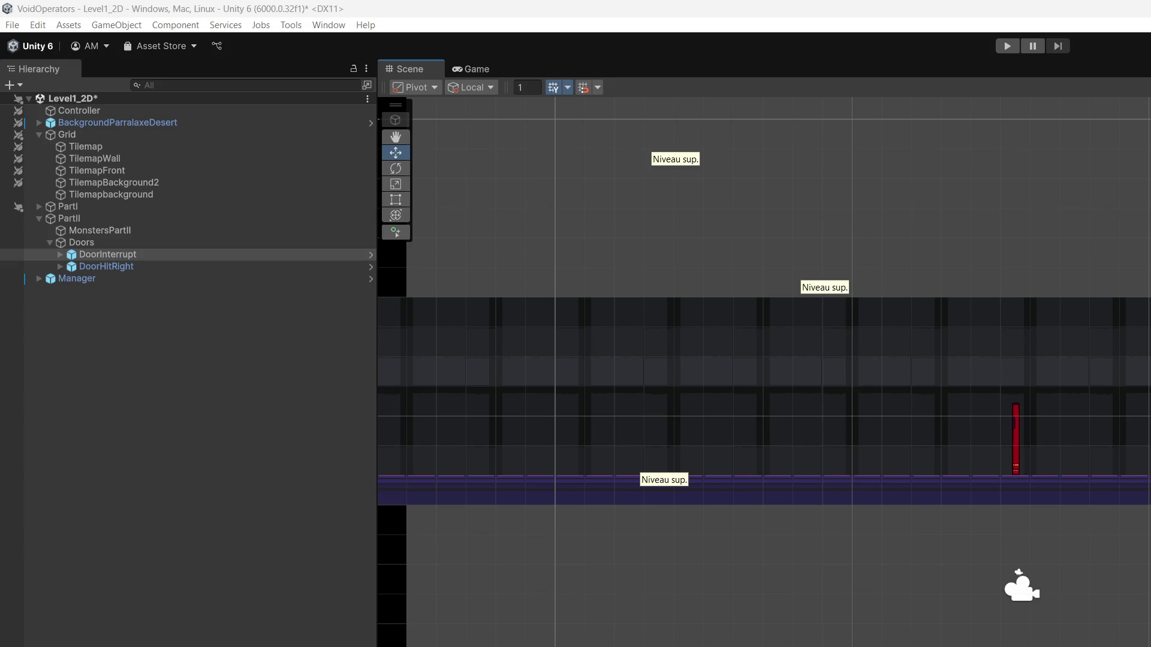
scroll(861, 514, "down", 4)
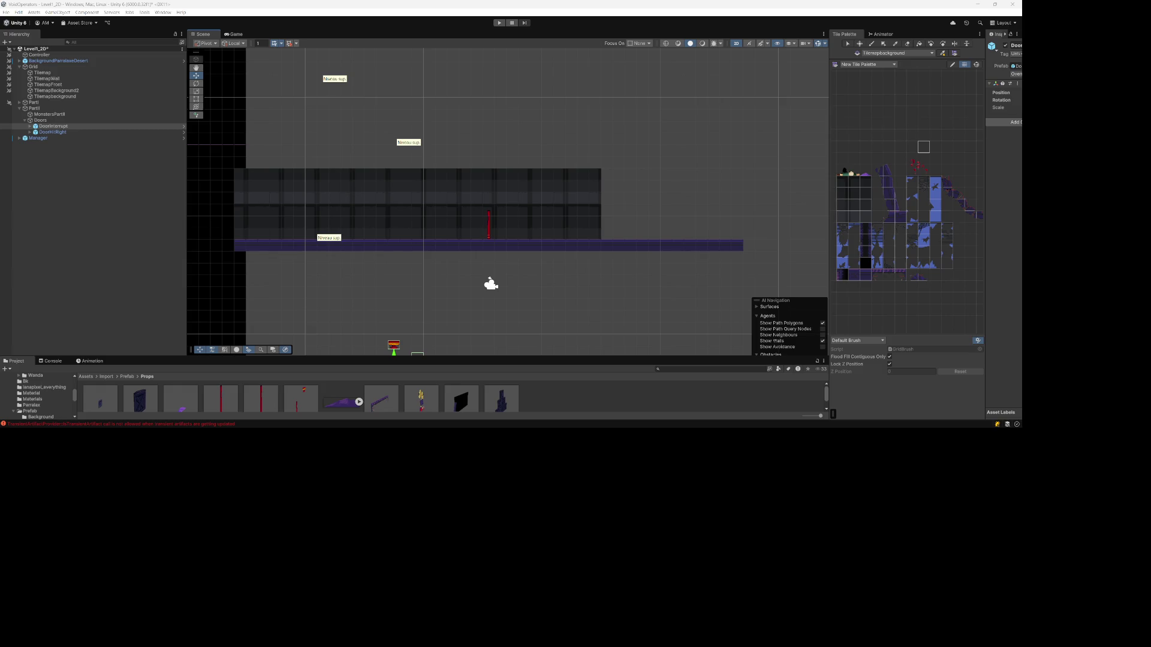
left_click(422, 139)
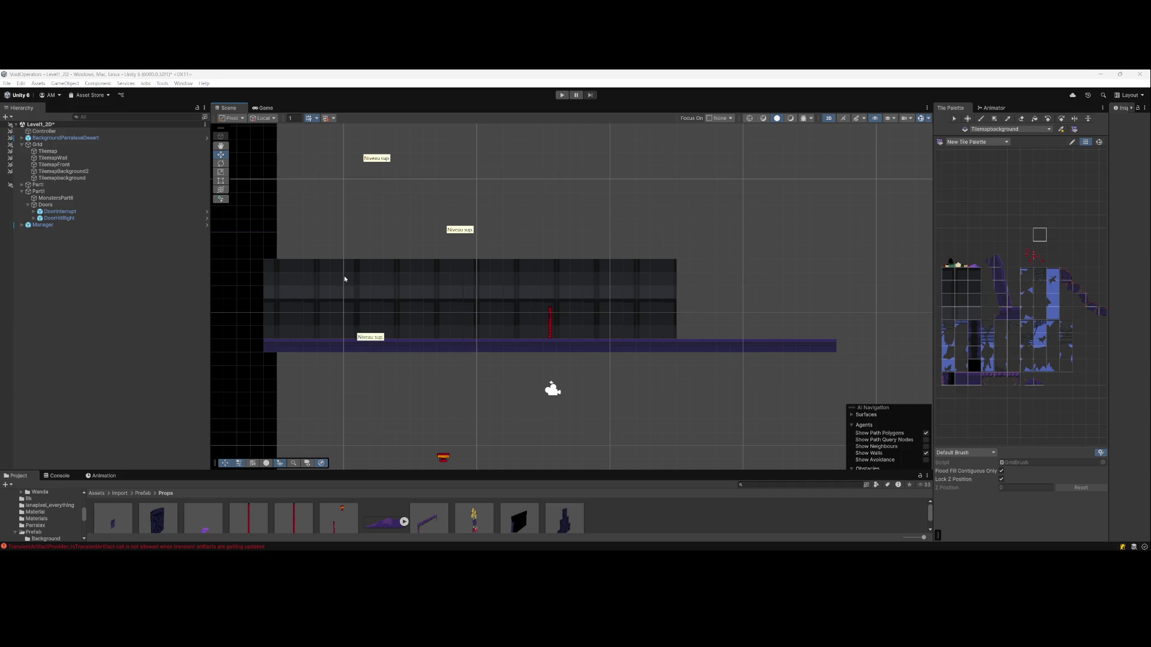
Select DoorHitRight in the Hierarchy and slide it left along the corridor
scroll(590, 320, "up", 2)
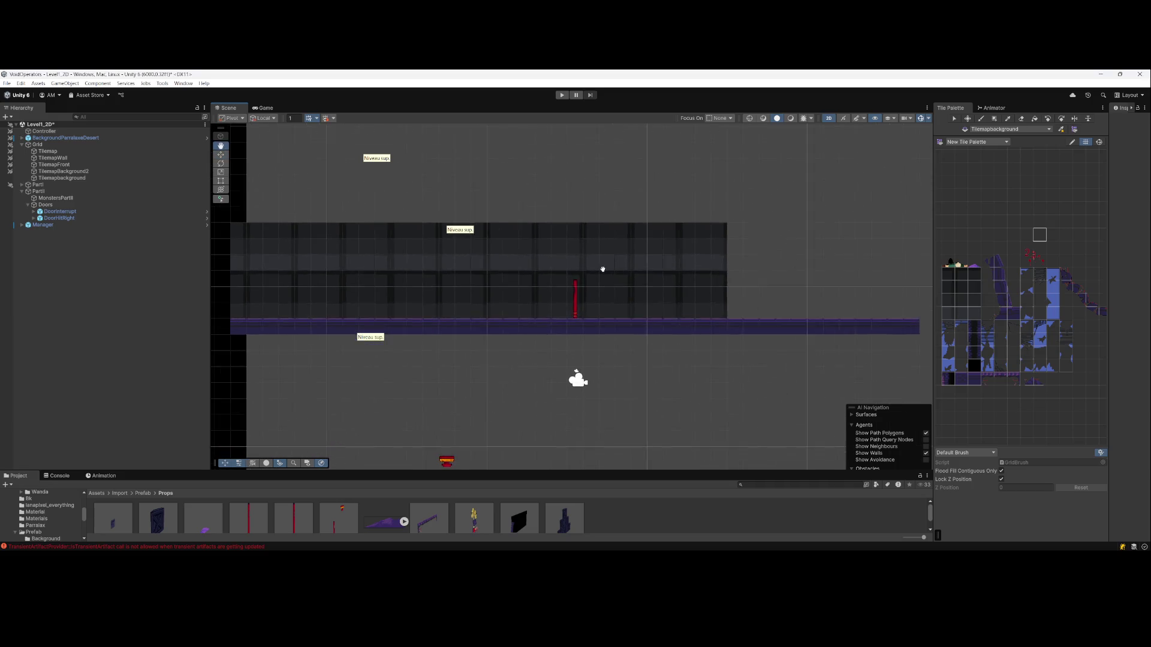
scroll(586, 288, "down", 4)
scroll(526, 299, "up", 1)
scroll(326, 303, "up", 6)
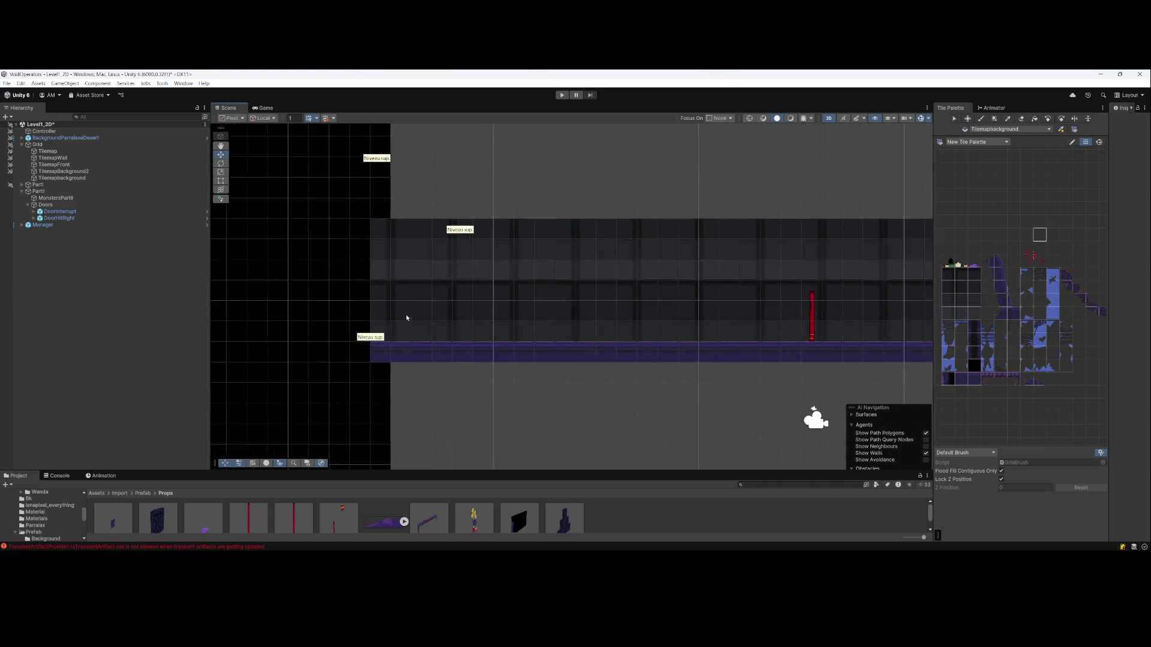
scroll(396, 321, "down", 5)
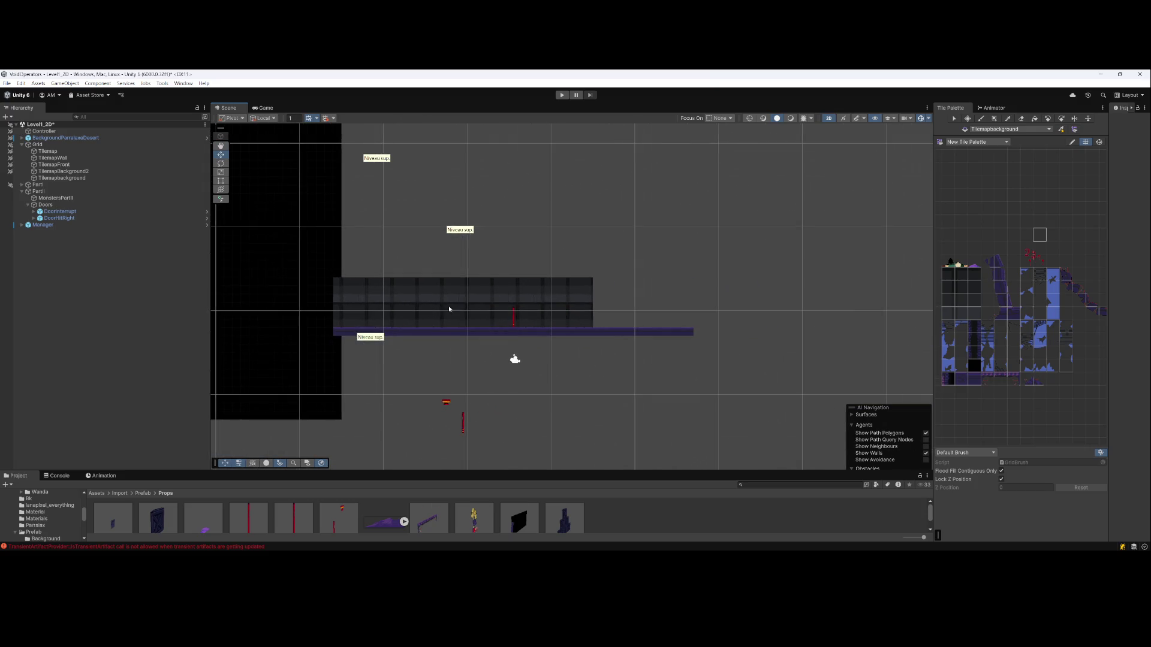
scroll(468, 308, "up", 3)
left_click(597, 284)
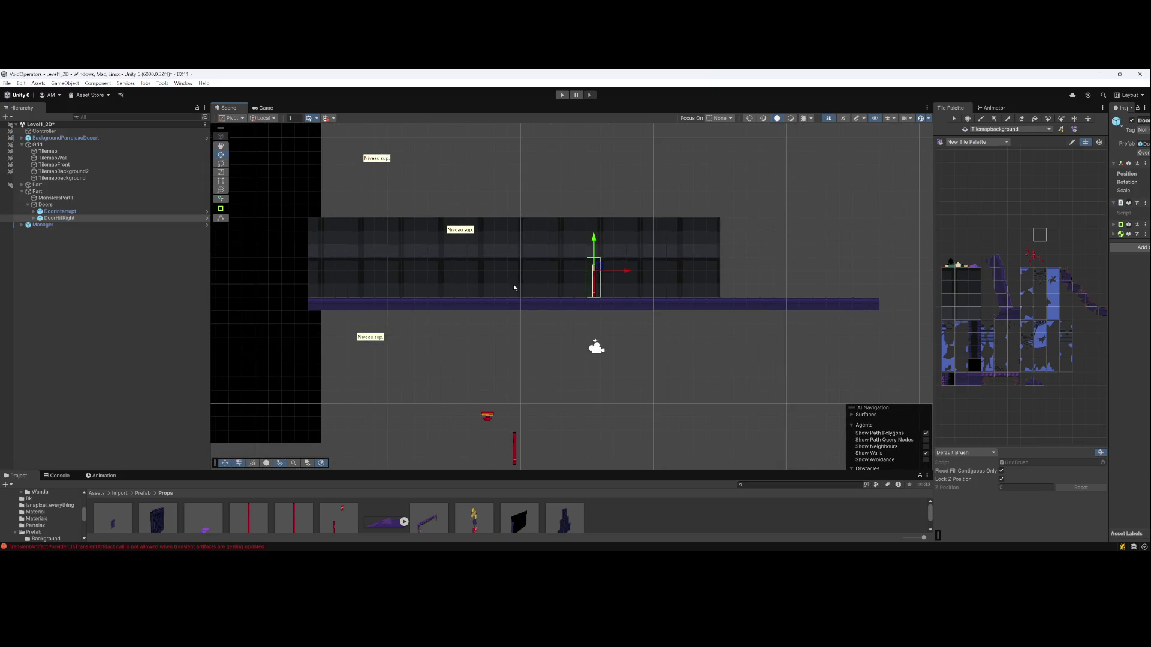
left_click(55, 211)
left_click(51, 219)
scroll(498, 276, "up", 1)
left_click_drag(646, 275, 567, 276)
left_click(484, 370)
scroll(484, 370, "down", 3)
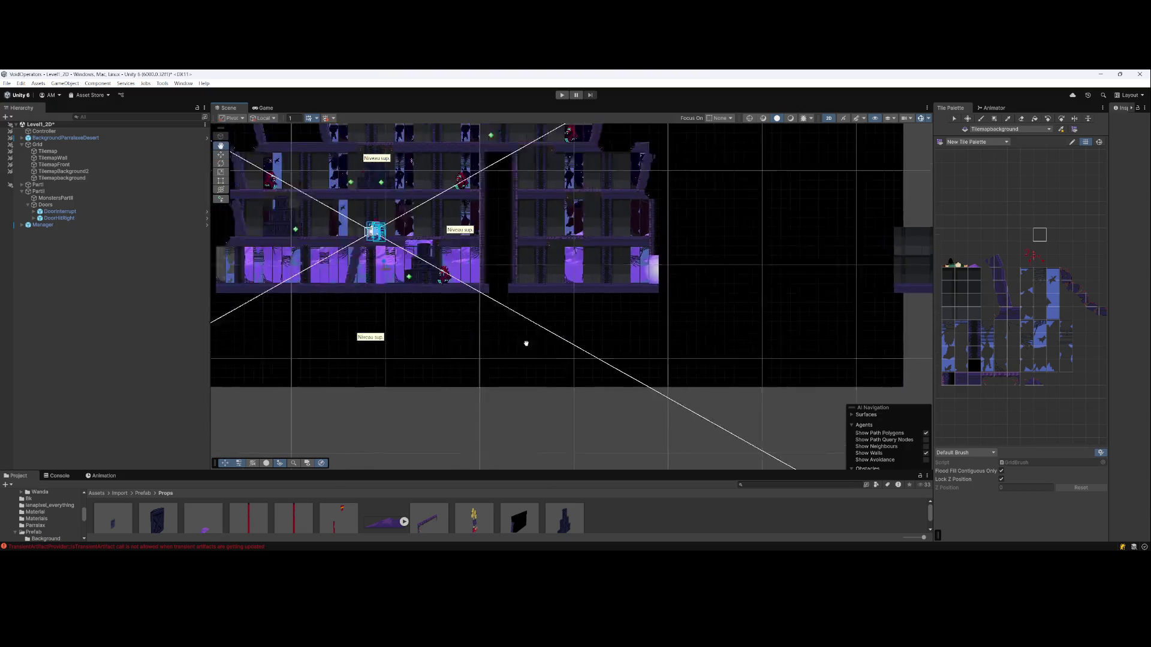
Pan back over the corridor and reselect the DoorHitRight door
mouse_move(741, 284)
left_mouse_down()
mouse_move(591, 304)
mouse_move(678, 285)
mouse_move(573, 264)
mouse_move(630, 265)
mouse_move(266, 249)
left_mouse_up()
key("w")
scroll(532, 269, "up", 3)
scroll(534, 276, "up", 2)
key("q")
mouse_move(519, 269)
left_mouse_down()
mouse_move(521, 285)
mouse_move(566, 271)
left_mouse_up()
scroll(516, 299, "down", 4)
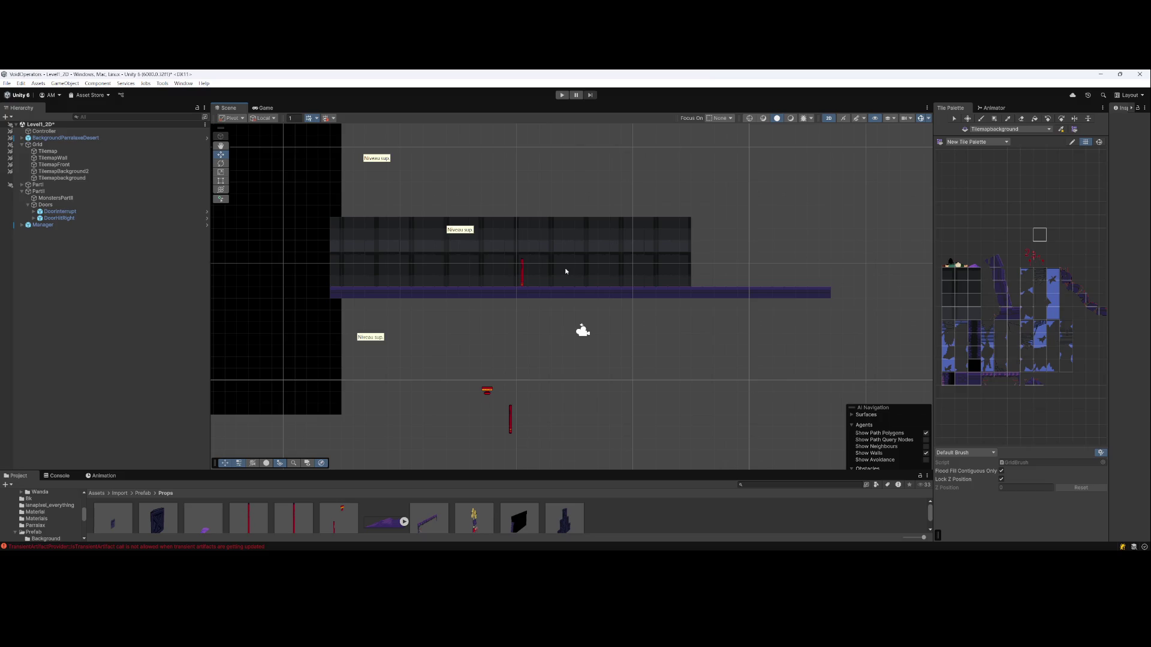
scroll(526, 267, "up", 4)
mouse_move(585, 283)
left_mouse_down()
mouse_move(648, 283)
mouse_move(569, 271)
left_mouse_up()
left_click(634, 283)
Set DoorHitRight's Position X to 65.5 in the Inspector and save the scene
left_click_drag(1109, 169, 1014, 170)
left_click(1086, 173)
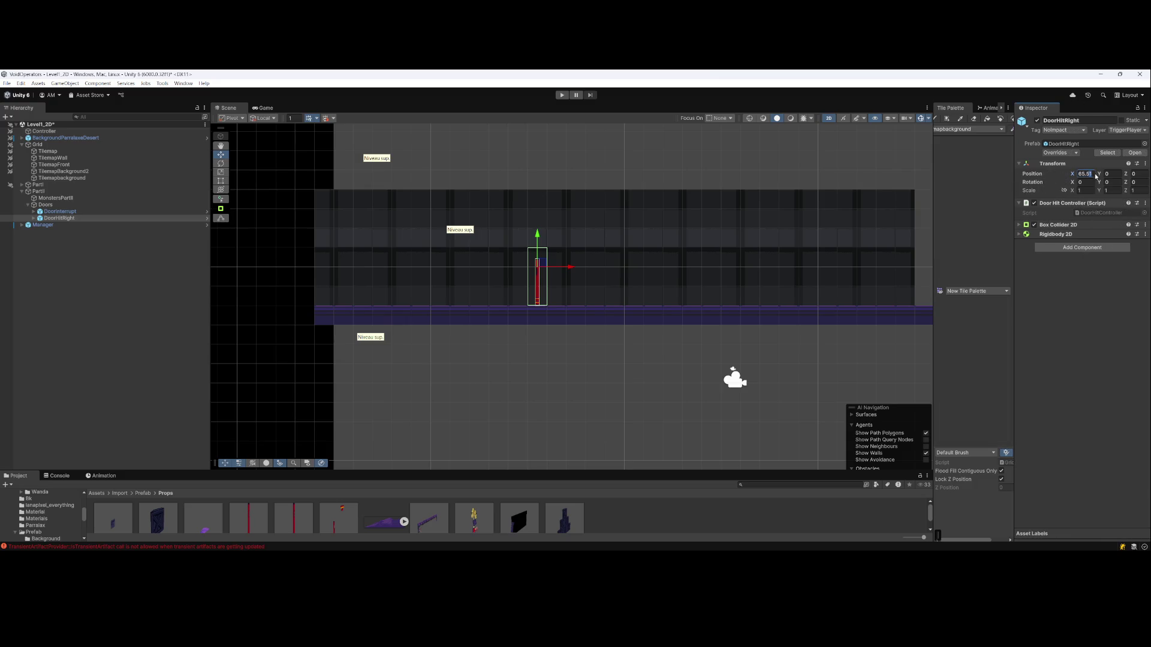
key("BackSpace")
left_click(137, 365)
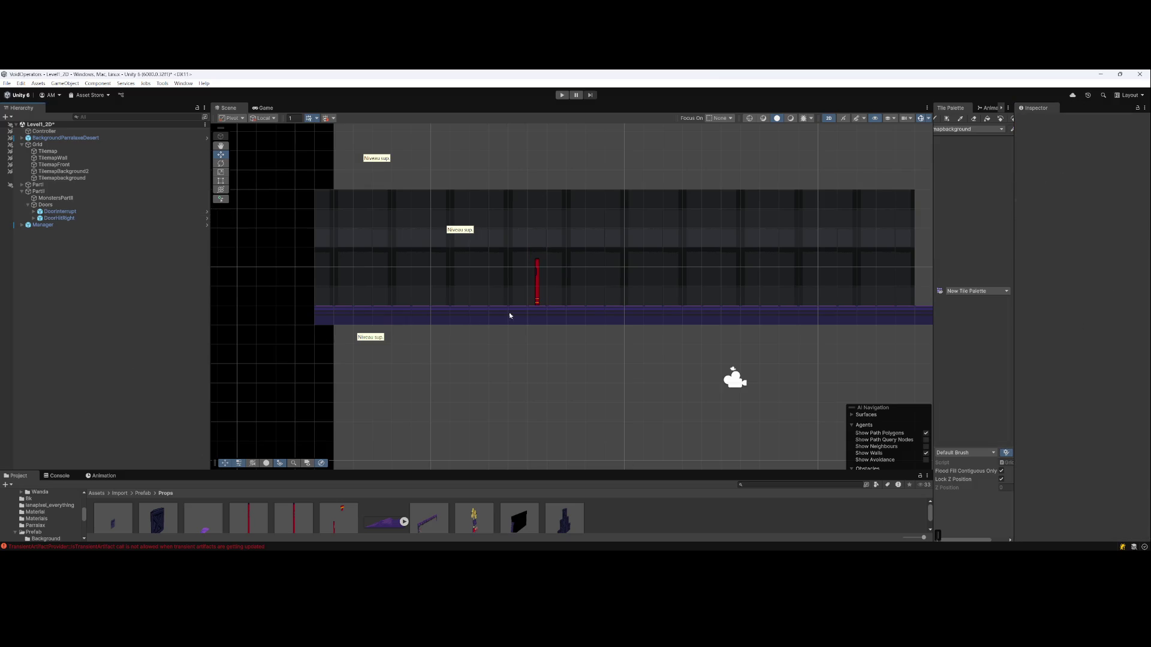
scroll(527, 293, "down", 6)
key("ctrl+s")
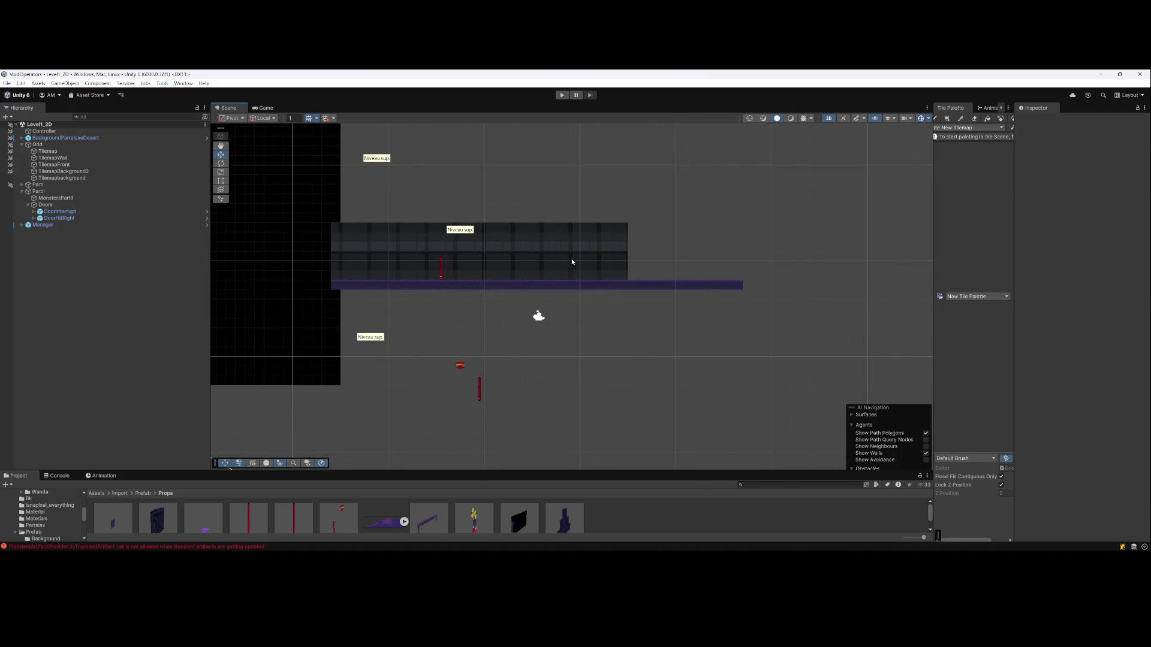
Resize the side panels to give the Tile Palette more room
scroll(590, 294, "up", 1)
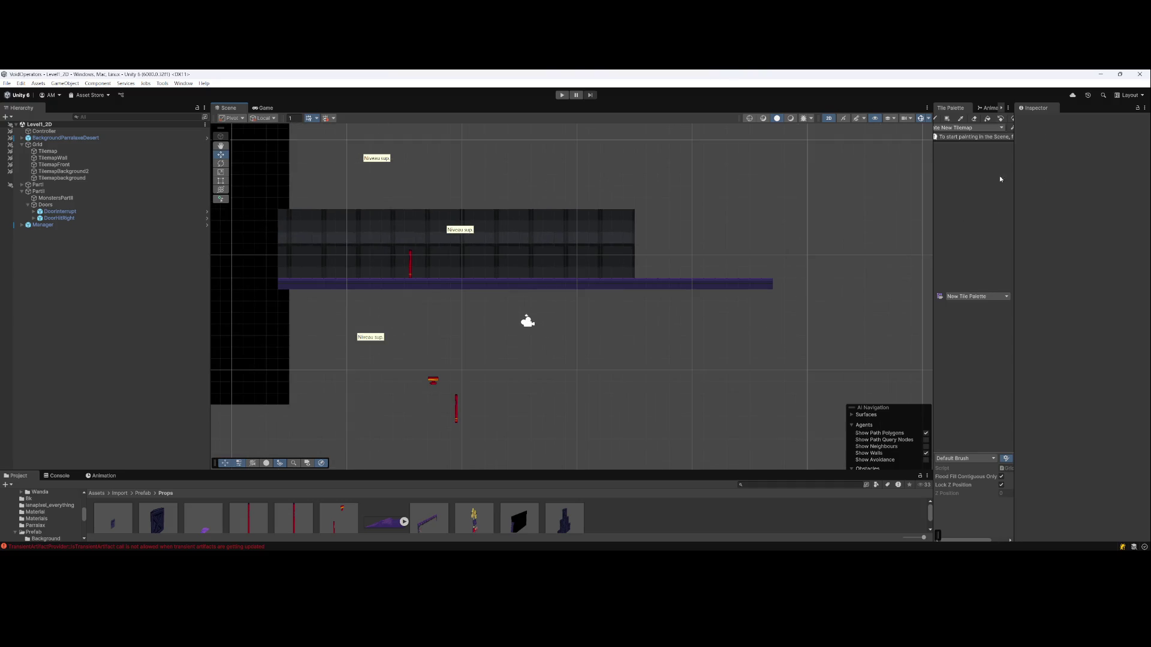
left_click_drag(1014, 195, 1079, 198)
left_click_drag(932, 208, 843, 216)
scroll(440, 198, "up", 2)
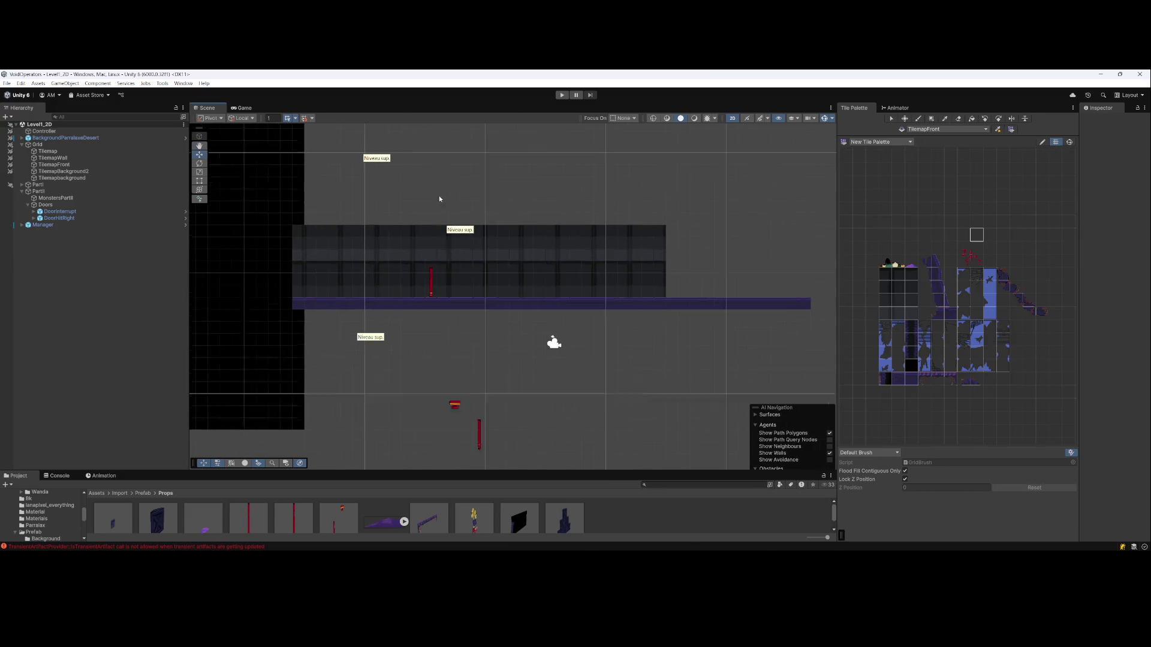
left_click_drag(505, 291, 486, 278)
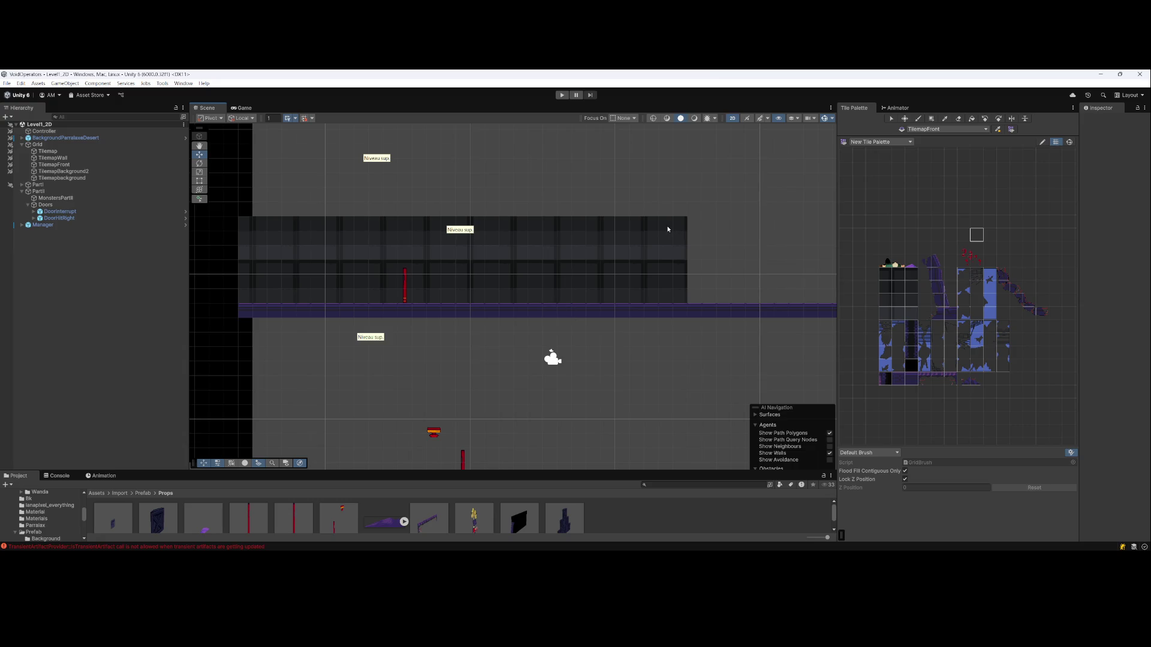
scroll(667, 229, "down", 3)
mouse_move(637, 236)
left_mouse_down()
mouse_move(545, 303)
mouse_move(552, 318)
mouse_move(542, 309)
left_mouse_up()
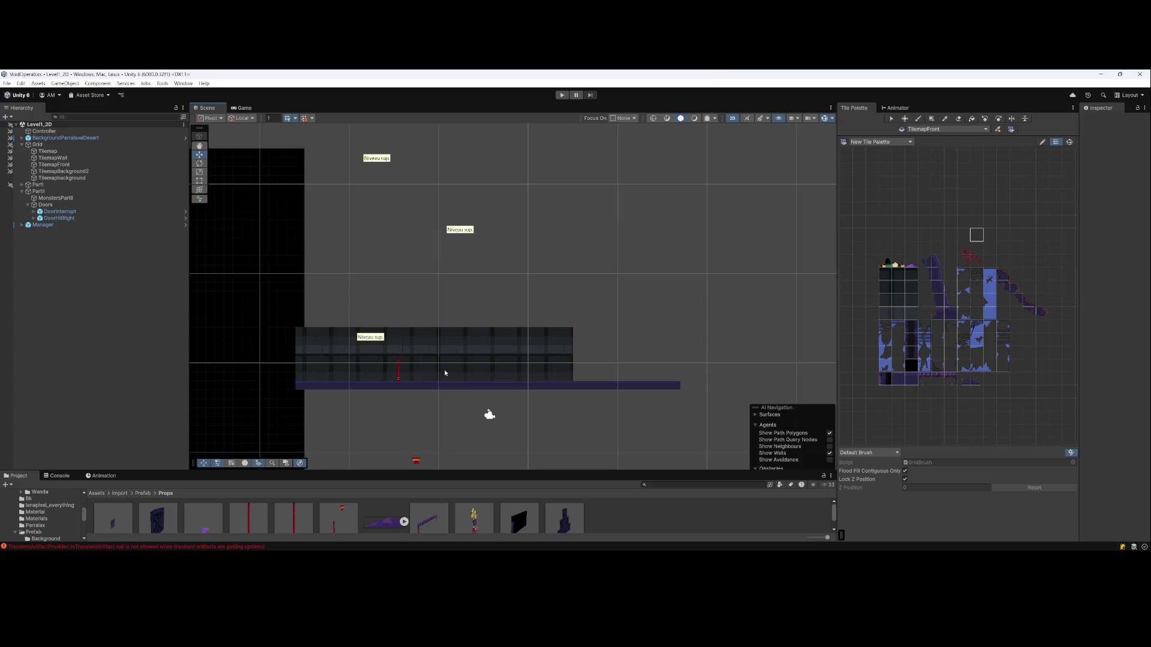
scroll(444, 373, "up", 3)
left_click_drag(445, 365, 452, 348)
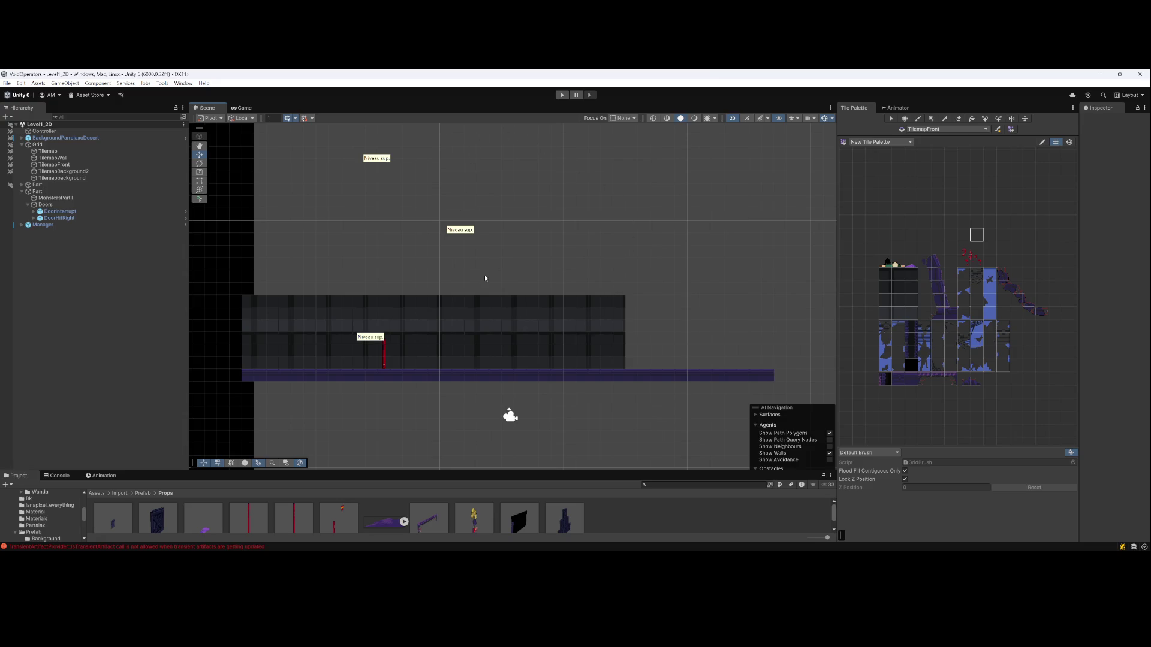
mouse_move(485, 275)
left_mouse_down()
mouse_move(552, 257)
mouse_move(580, 275)
mouse_move(555, 290)
left_mouse_up()
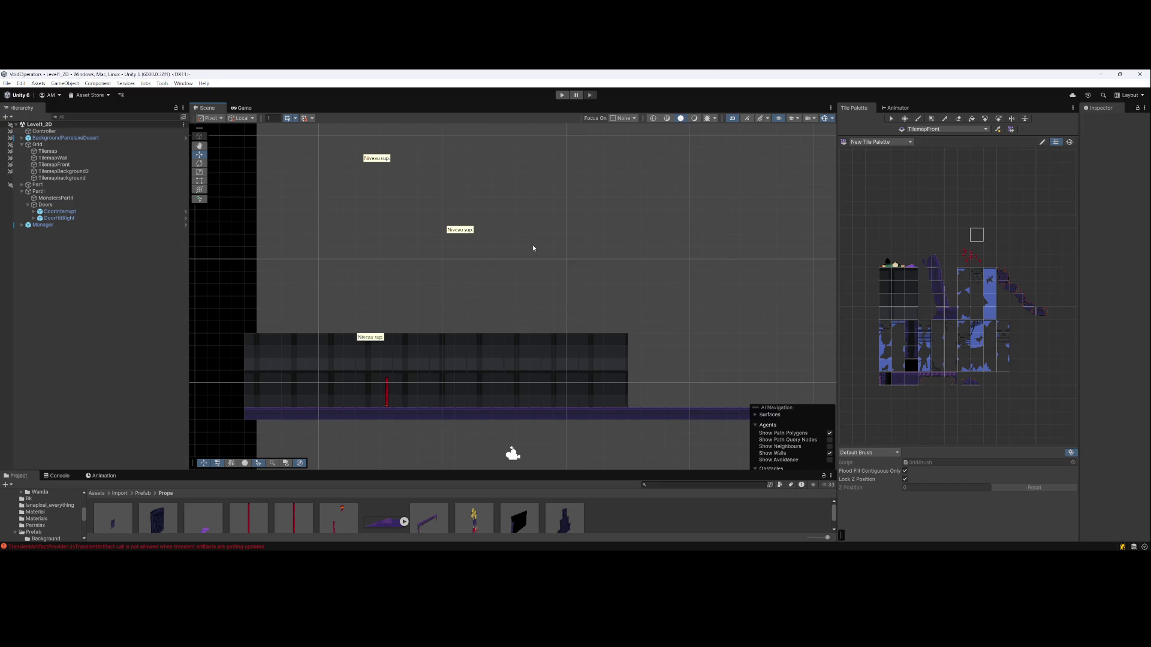
scroll(580, 279, "right", 3)
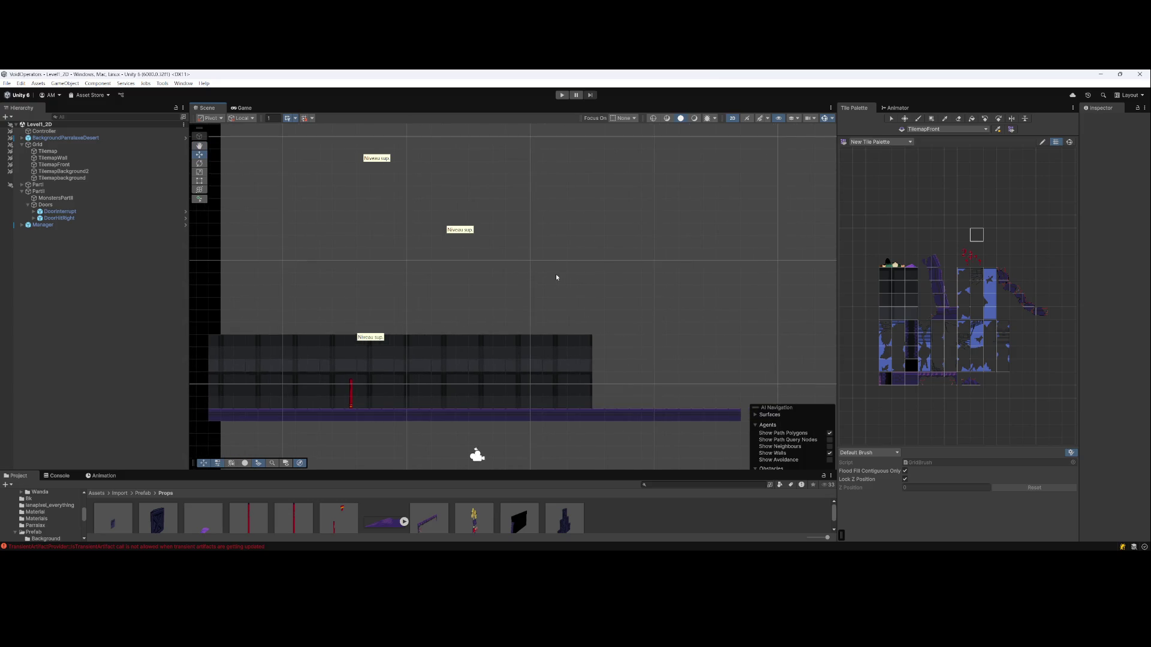
scroll(555, 275, "right", 1)
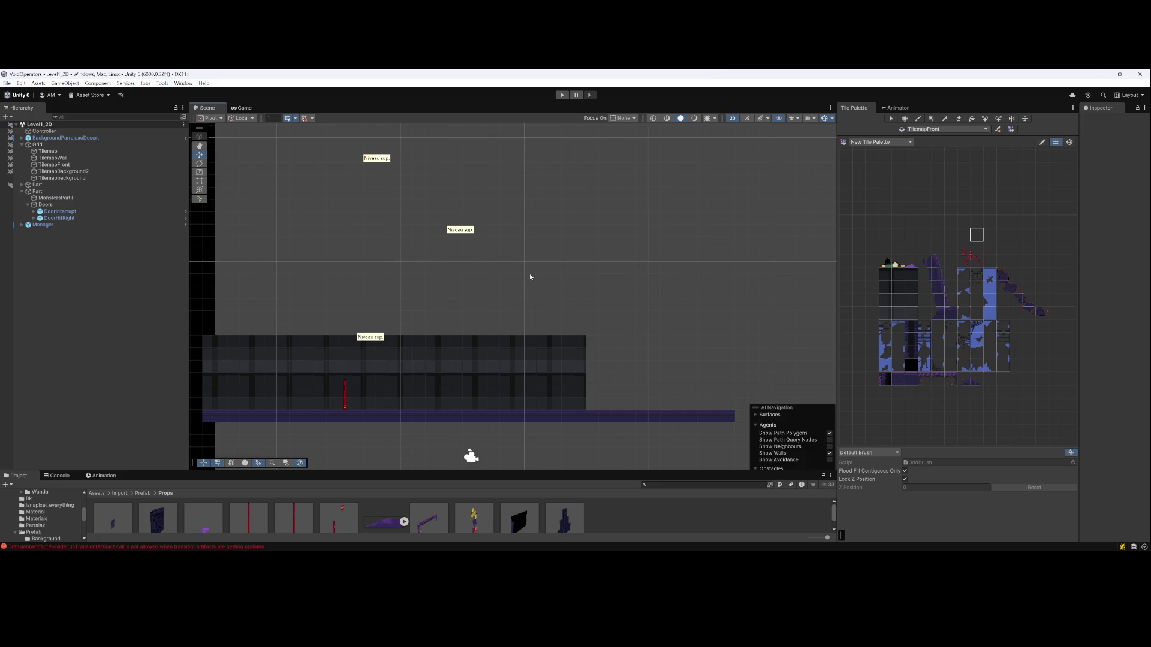
mouse_move(537, 277)
left_mouse_down()
mouse_move(530, 296)
mouse_move(470, 293)
mouse_move(480, 290)
mouse_move(457, 316)
left_mouse_up()
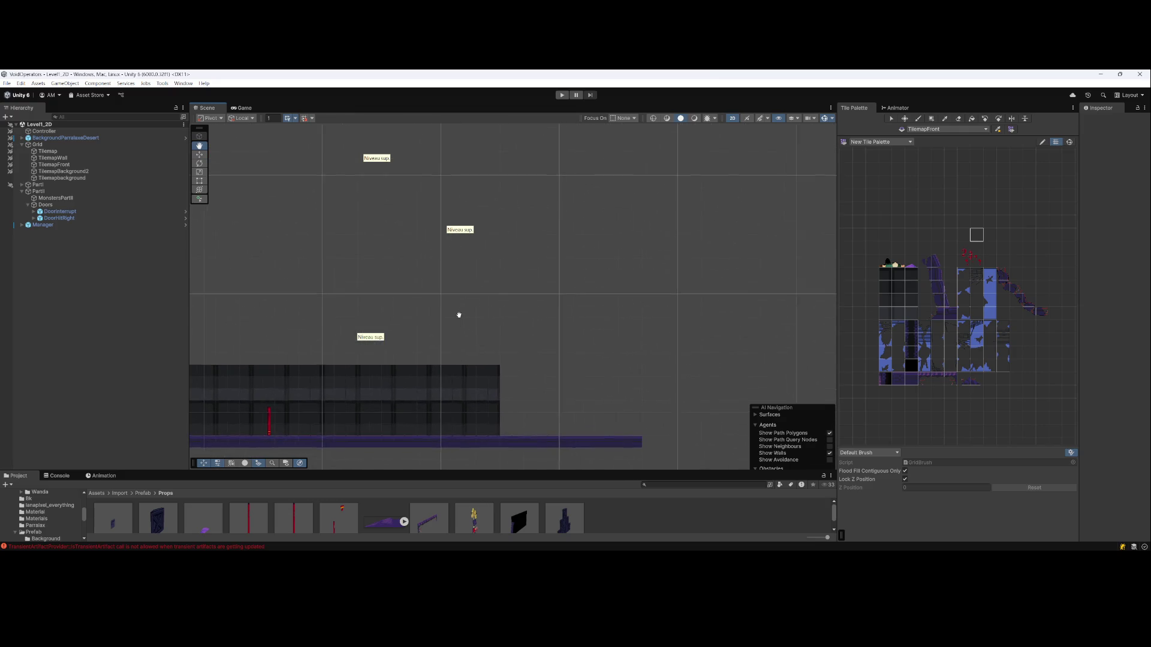
scroll(411, 318, "up", 1)
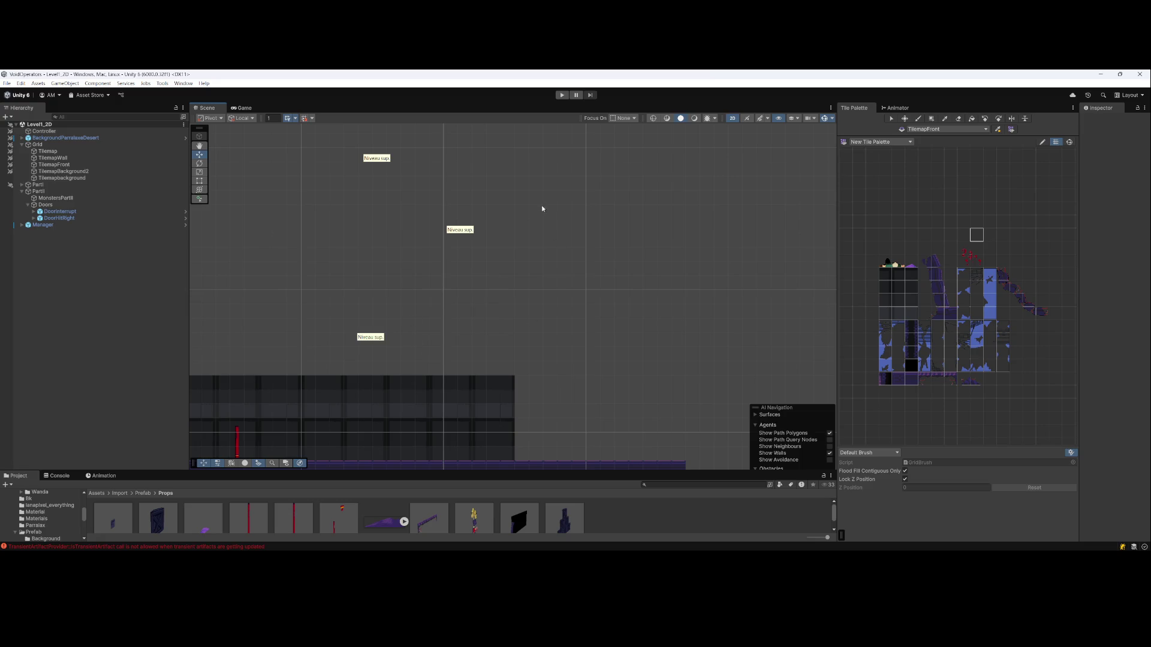
mouse_move(489, 341)
left_mouse_down()
mouse_move(490, 294)
mouse_move(501, 306)
left_mouse_up()
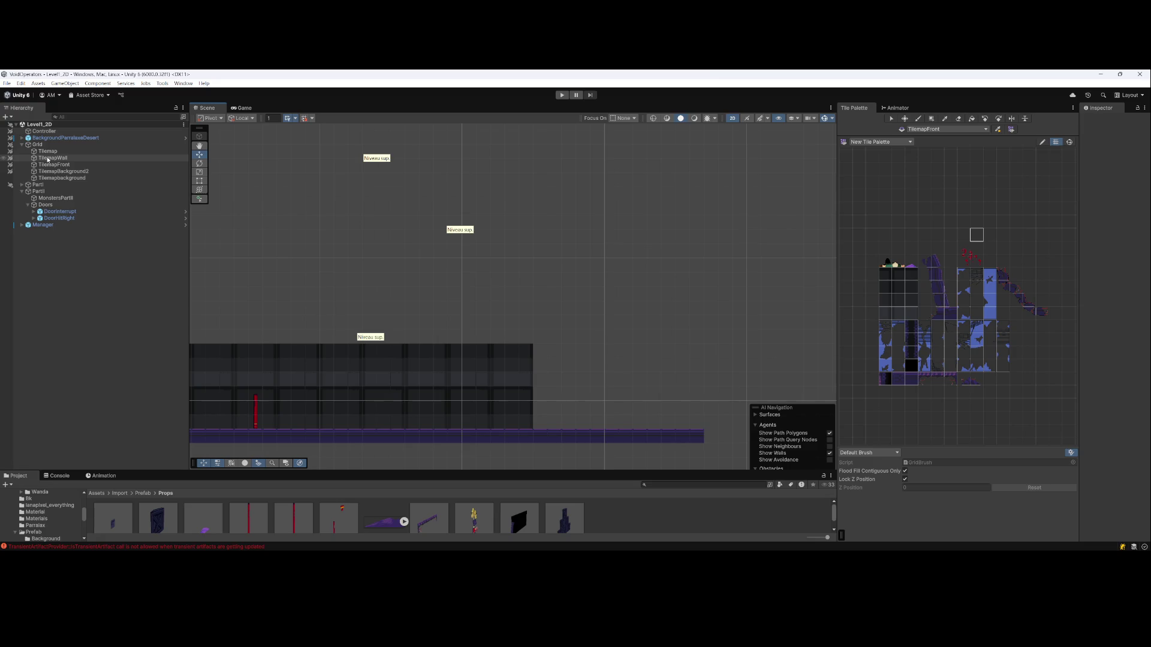
Select TilemapWall, frame the corridor, and pick the dark wall tile in the palette
left_click(48, 159)
left_click_drag(431, 229, 474, 239)
key("w")
scroll(623, 377, "up", 2)
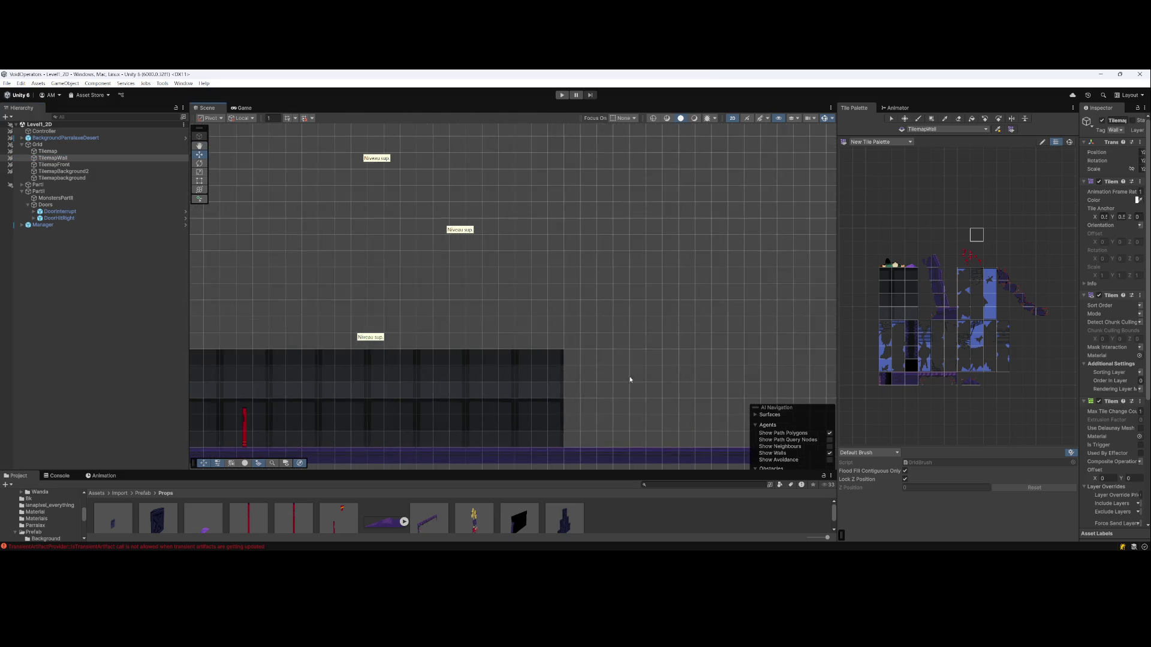
key("q")
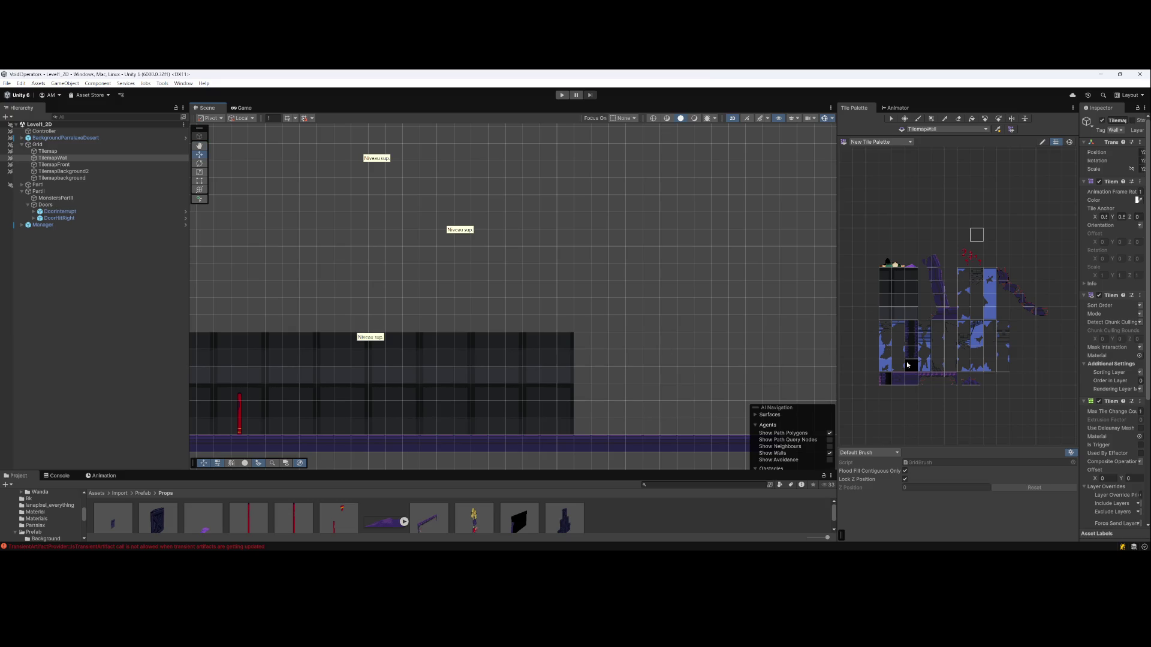
mouse_move(648, 349)
left_mouse_down()
mouse_move(629, 355)
mouse_move(652, 358)
left_mouse_up()
key("w")
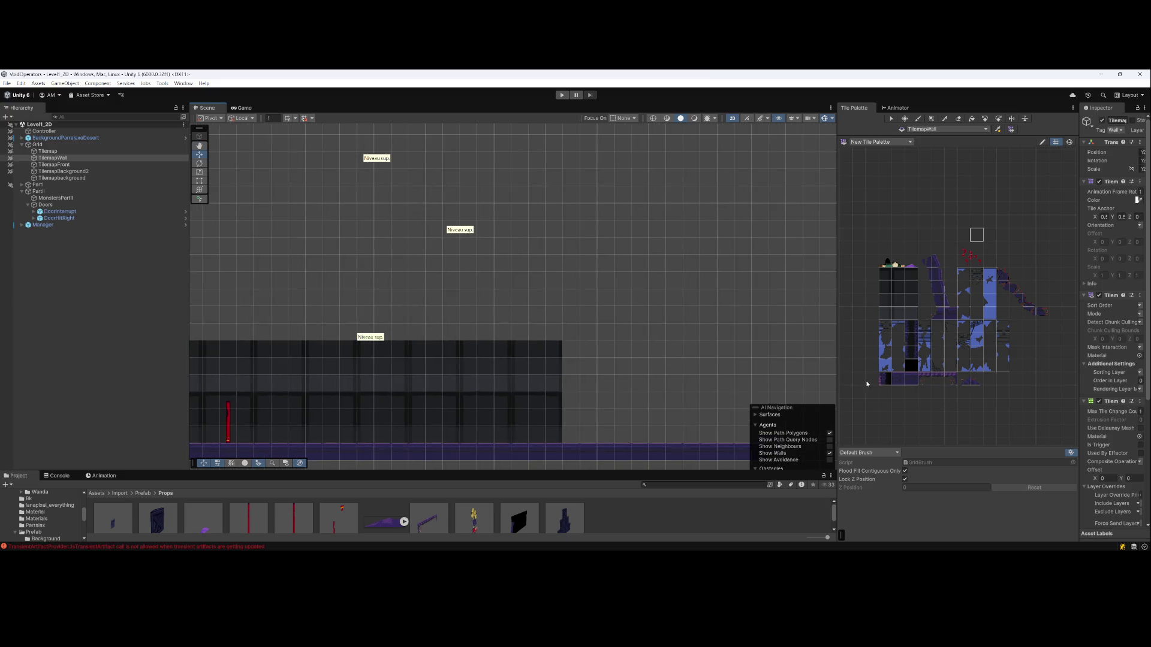
left_click(910, 353)
Undo a brush stroke, then Box Fill two tall one-tile-wide wall columns above the corridor
mouse_move(398, 367)
left_mouse_down()
mouse_move(483, 455)
mouse_move(521, 432)
mouse_move(403, 393)
left_mouse_up()
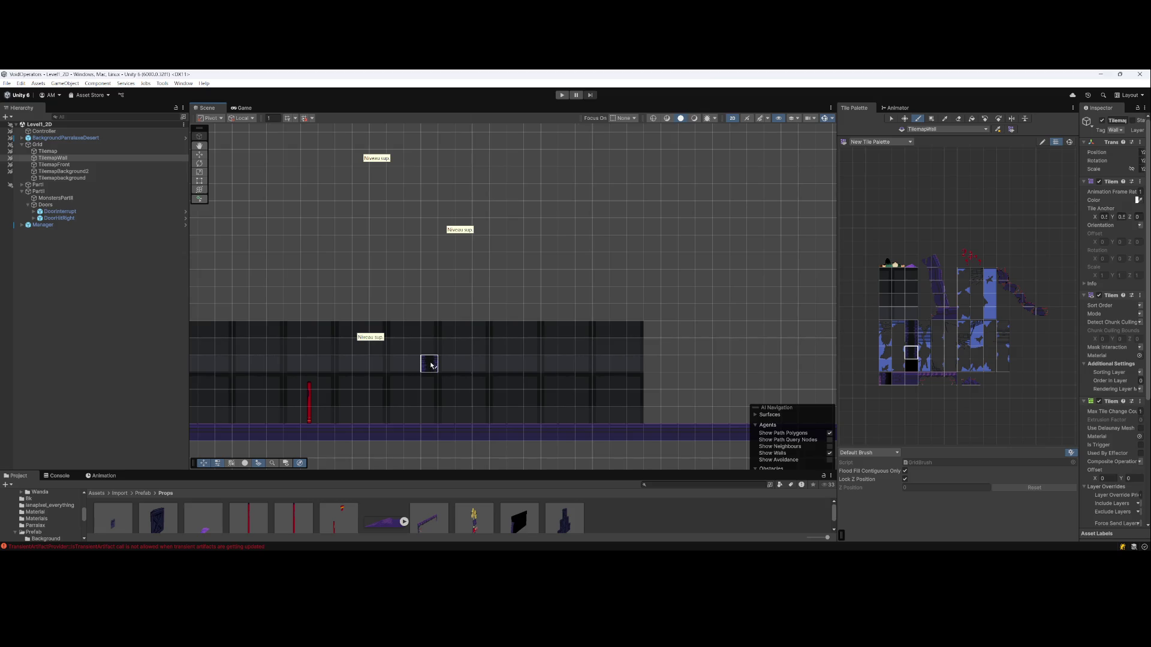
mouse_move(429, 348)
left_mouse_down()
mouse_move(429, 207)
mouse_move(406, 247)
mouse_move(328, 271)
left_mouse_up()
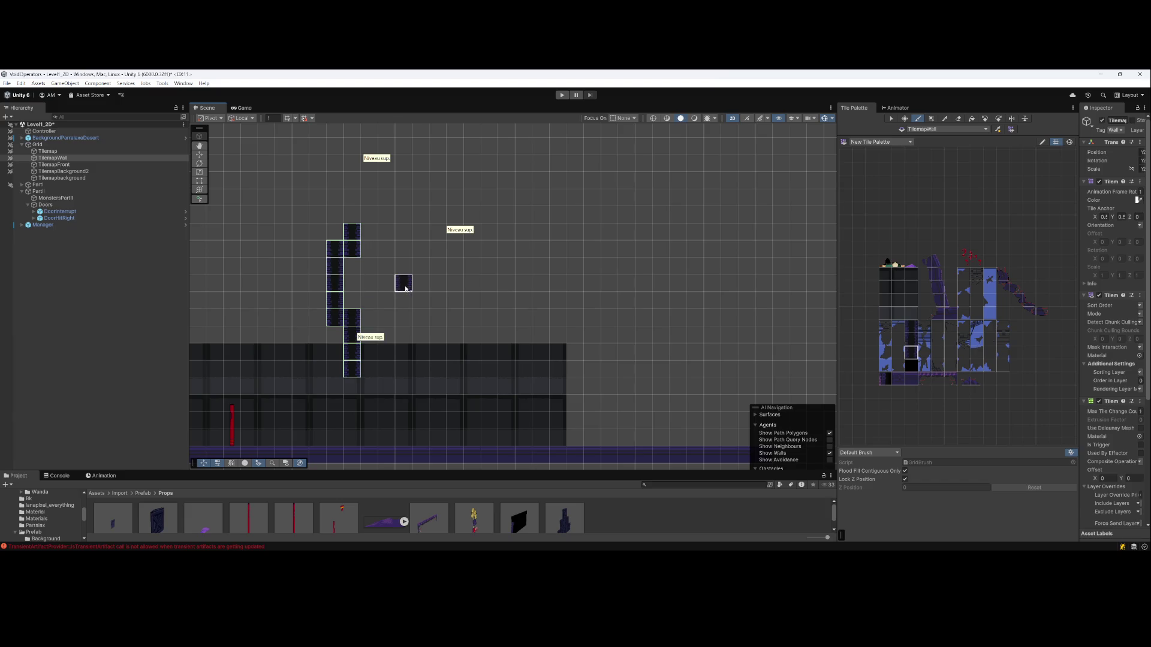
key("ctrl+z")
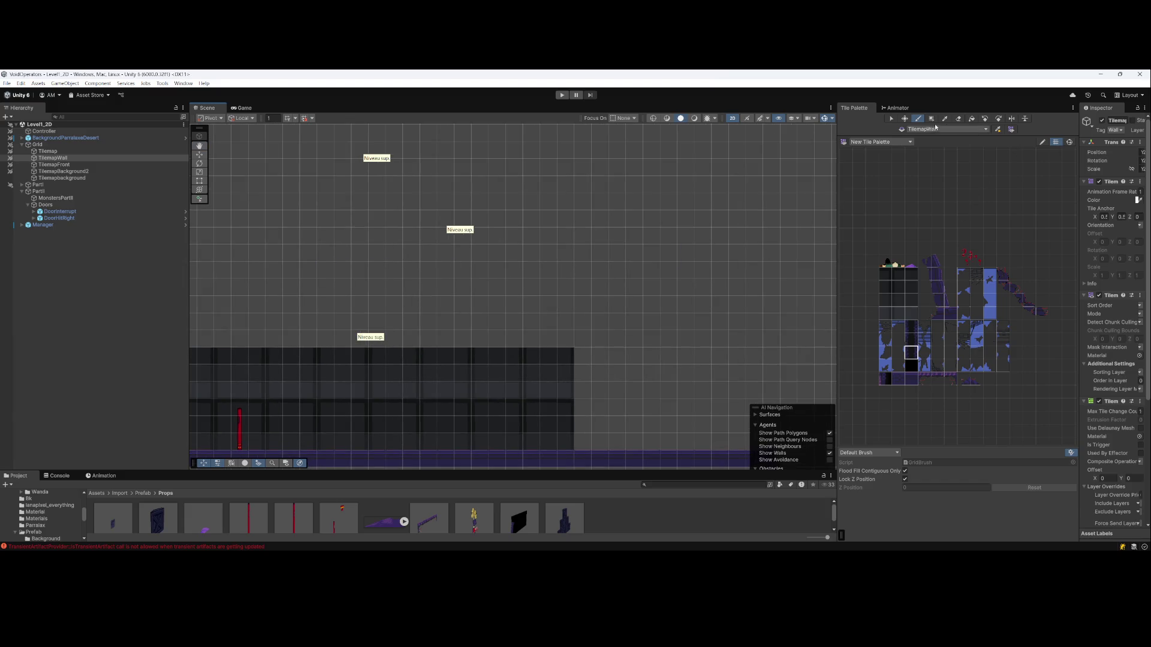
left_click(930, 119)
left_click_drag(342, 168, 346, 397)
mouse_move(453, 182)
left_mouse_down()
mouse_move(453, 395)
mouse_move(463, 393)
left_mouse_up()
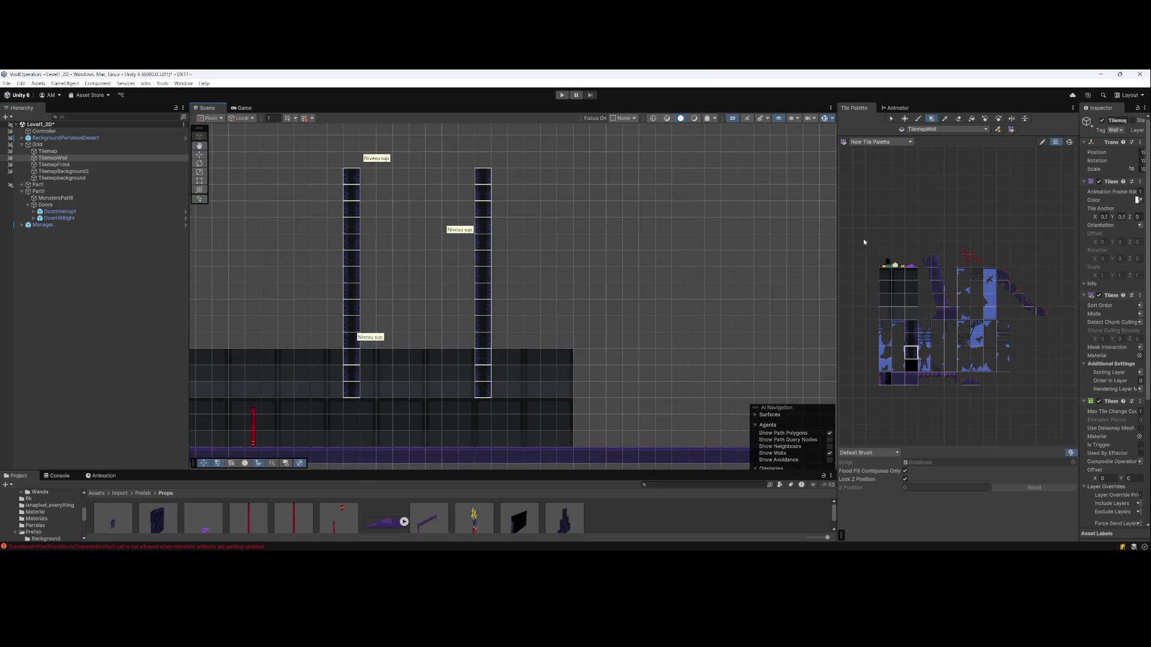
left_click_drag(836, 236, 736, 236)
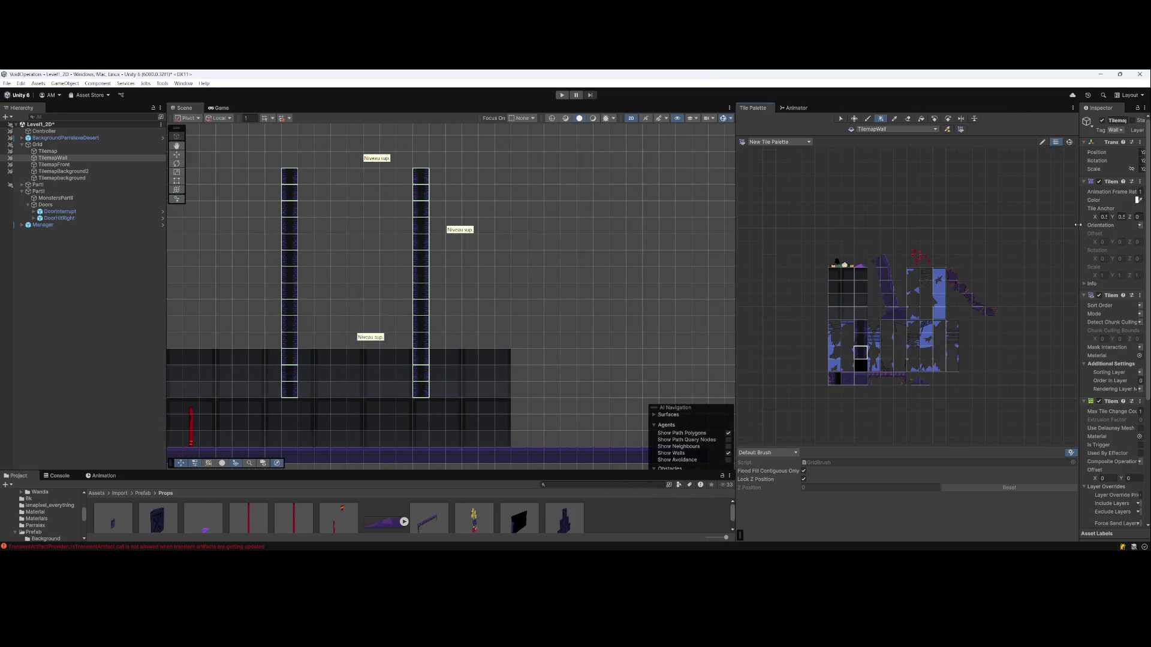
Widen the Inspector and expand TilemapWall's Composite Collider 2D to scroll through its settings
left_click_drag(1067, 233, 926, 234)
scroll(1001, 455, "down", 3)
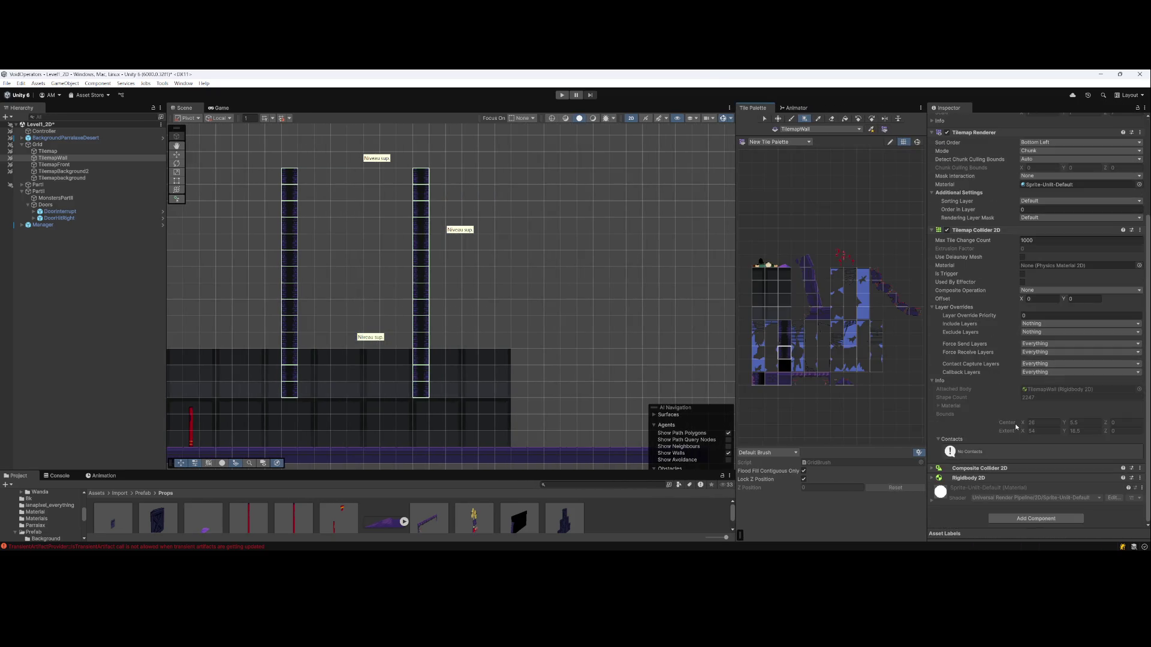
left_click(931, 471)
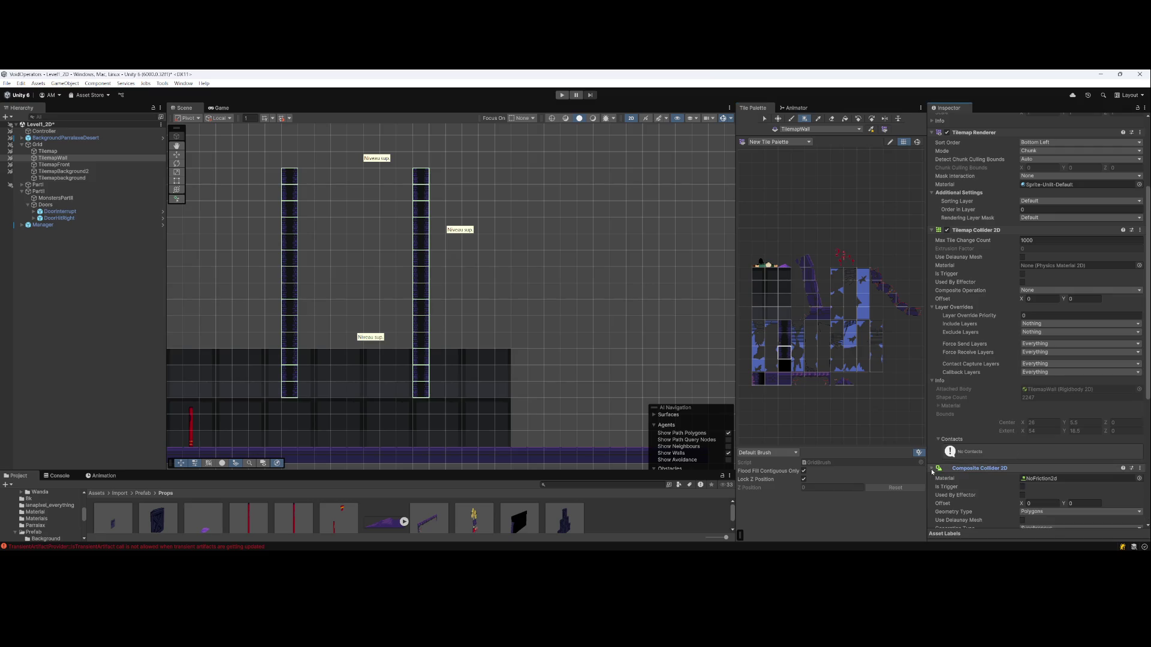
scroll(969, 476, "down", 2)
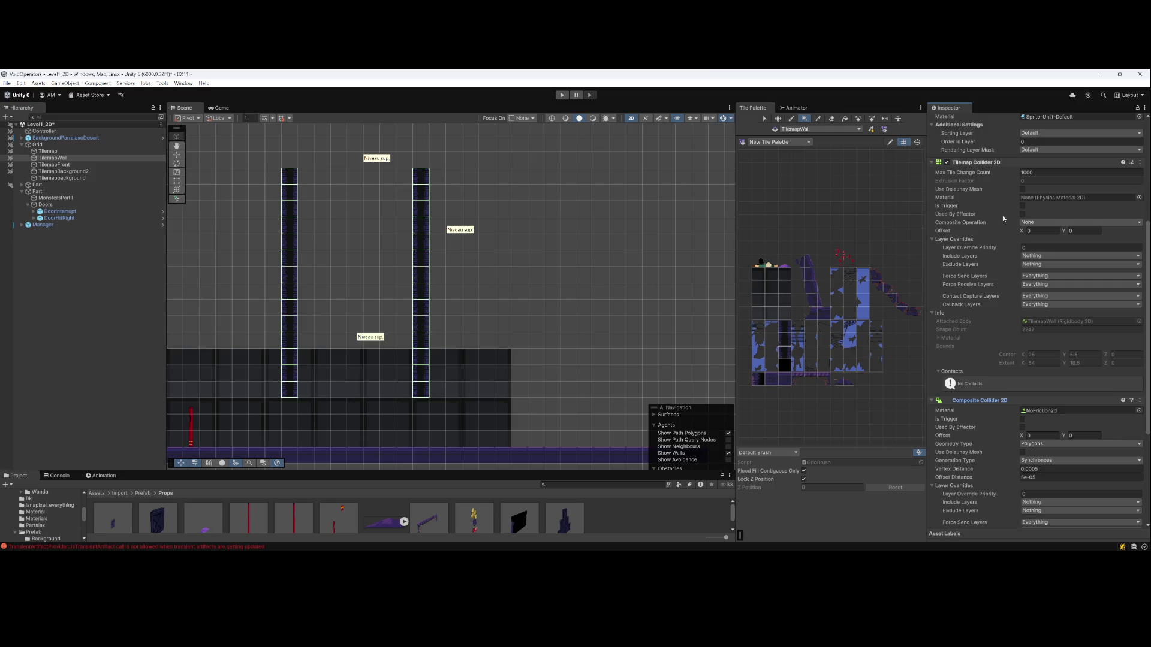
left_click(1022, 214)
scroll(1040, 431, "down", 2)
scroll(1037, 463, "down", 2)
scroll(501, 406, "down", 1)
Deselect, then reselect the TilemapWall layer while framing the wall pillars in the Scene view
left_click_drag(359, 467, 436, 450)
left_click(147, 376)
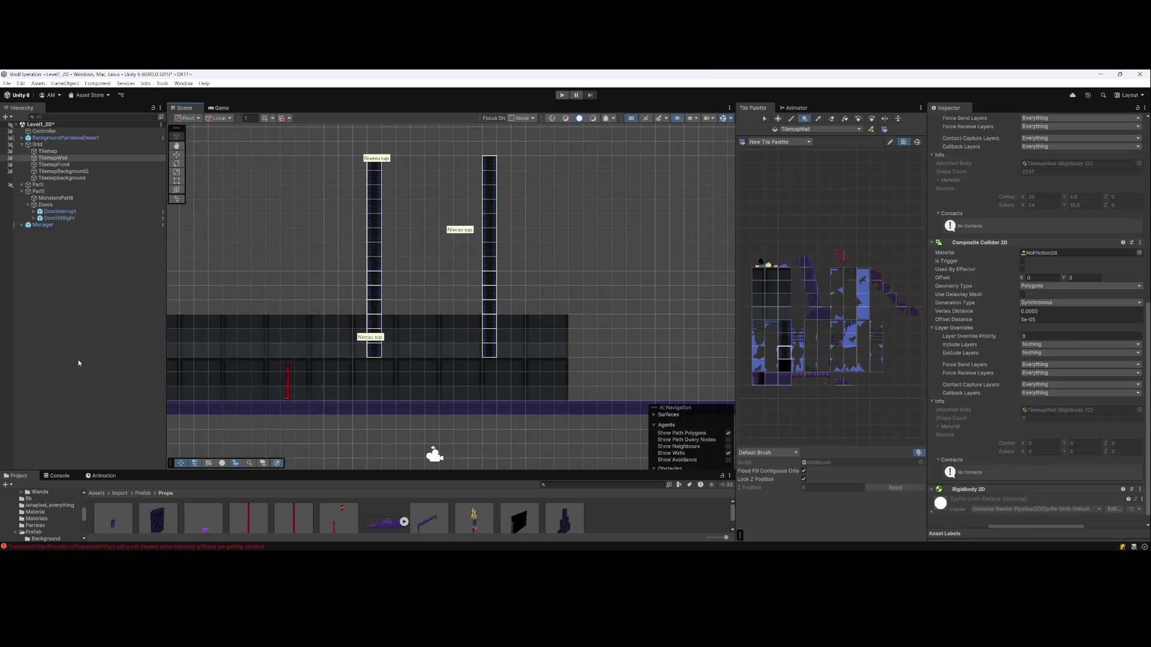
mouse_move(532, 275)
left_mouse_down()
mouse_move(488, 321)
mouse_move(522, 321)
left_mouse_up()
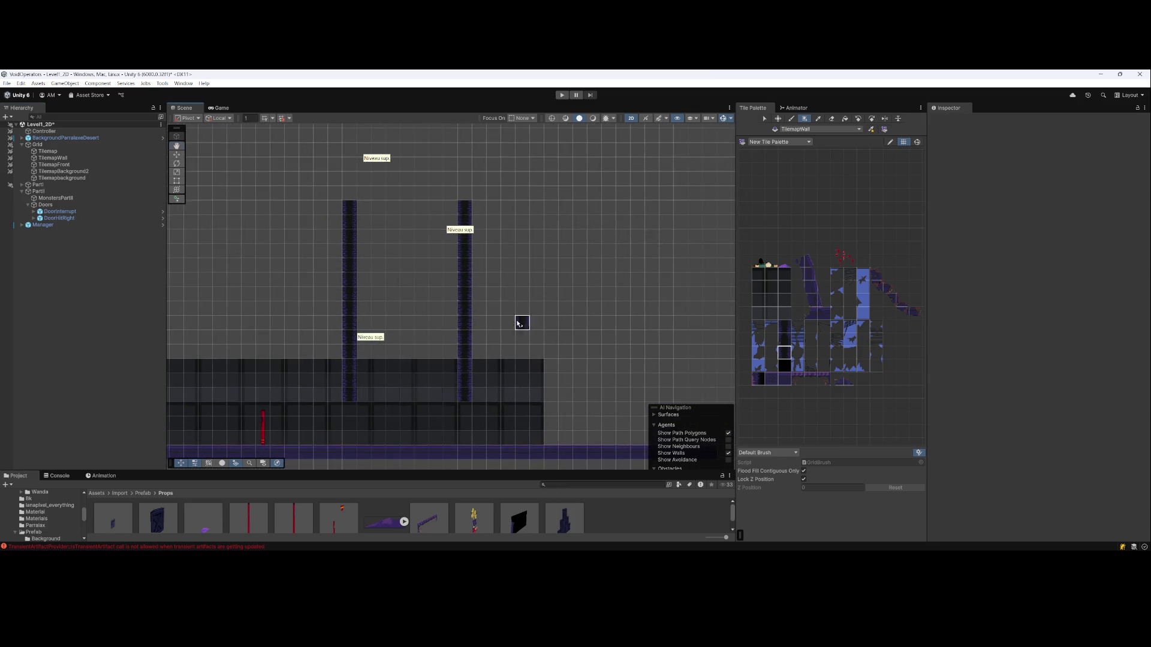
left_click(53, 158)
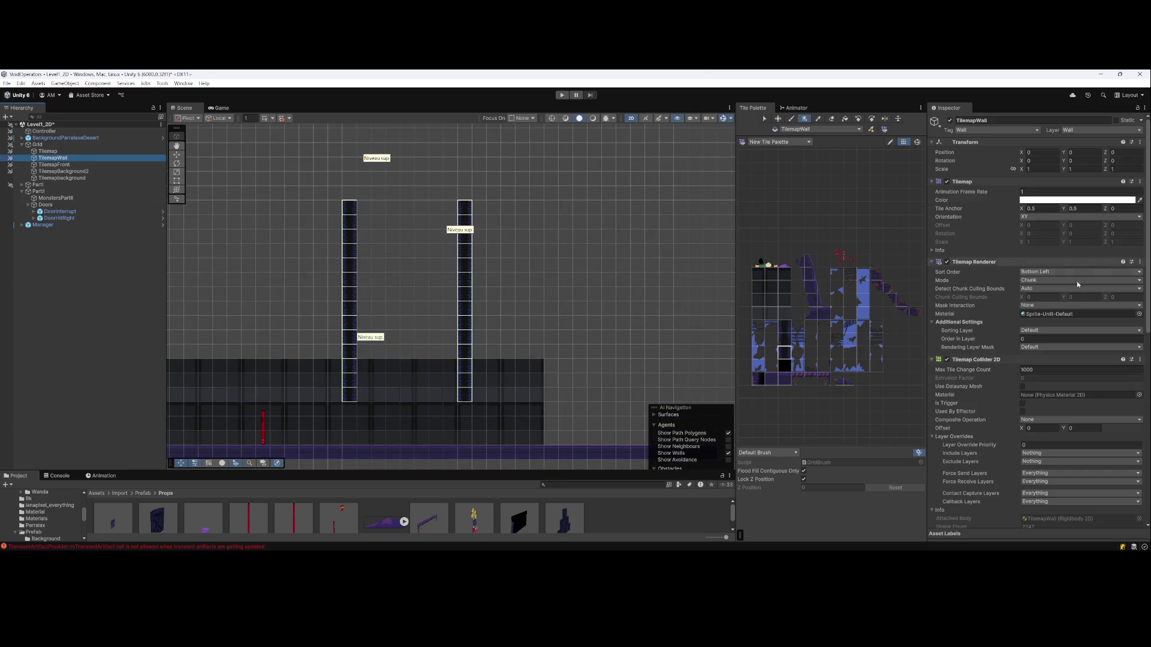
scroll(1077, 336, "down", 3)
scroll(1078, 374, "down", 10)
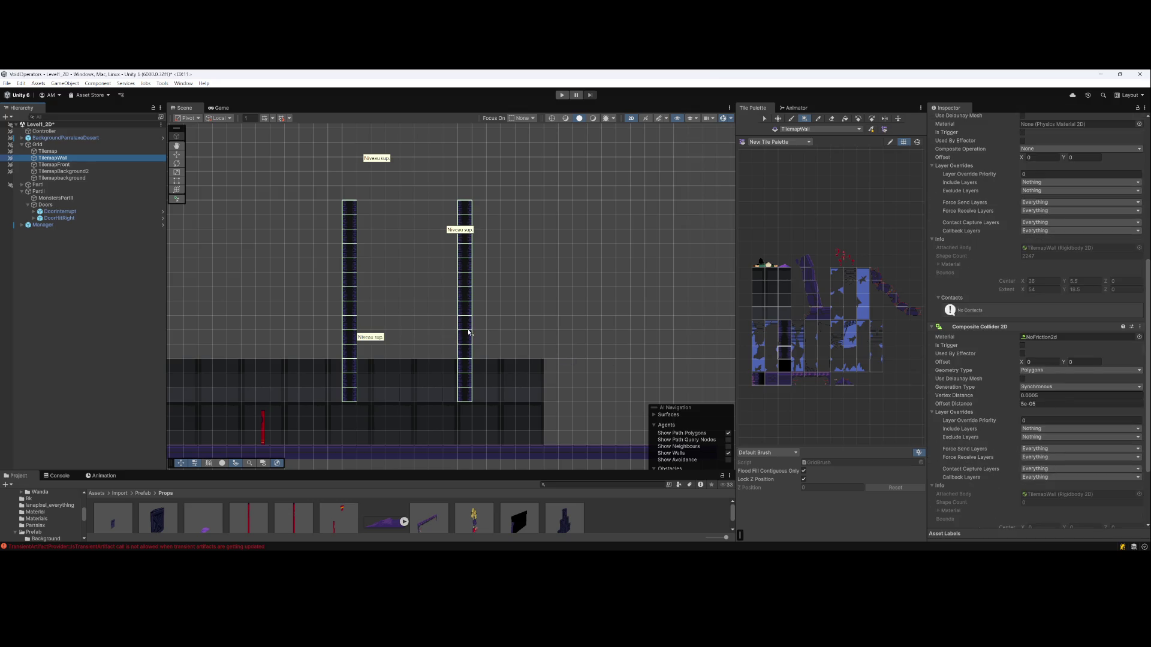
left_click_drag(282, 372, 444, 324)
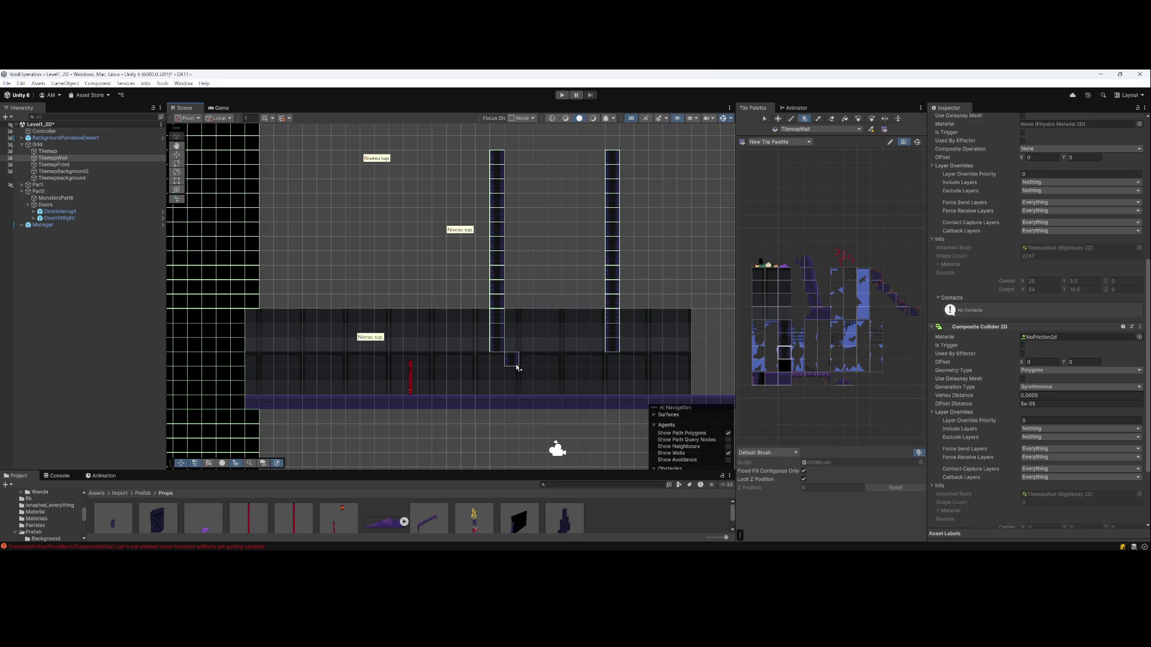
left_click(1021, 354)
Erase both tall wall-tile columns above the corridor with the Tile Palette eraser (D)
left_click_drag(639, 285, 398, 307)
scroll(506, 298, "down", 4)
scroll(381, 285, "up", 2)
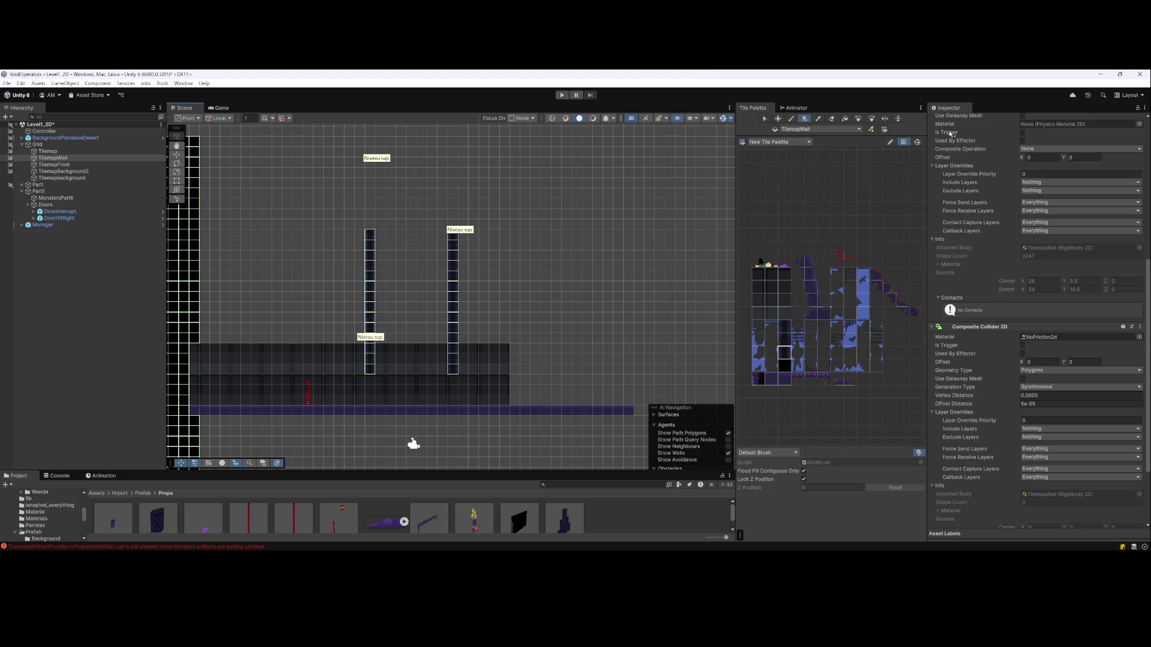
scroll(957, 253, "up", 5)
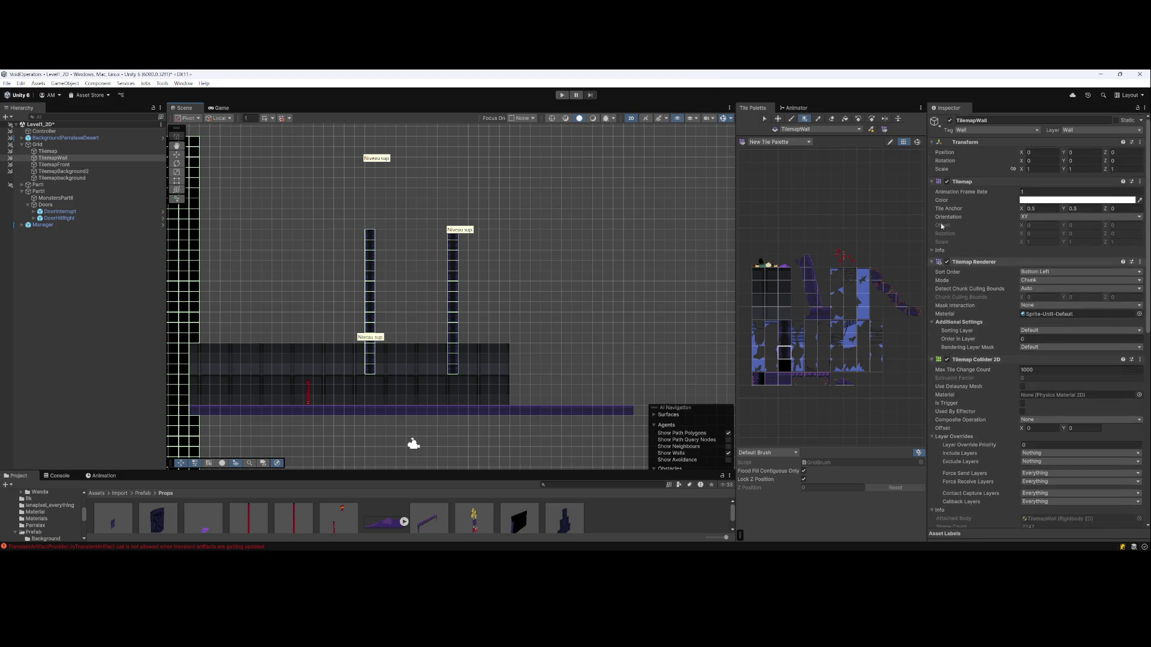
scroll(866, 192, "up", 1)
key("d")
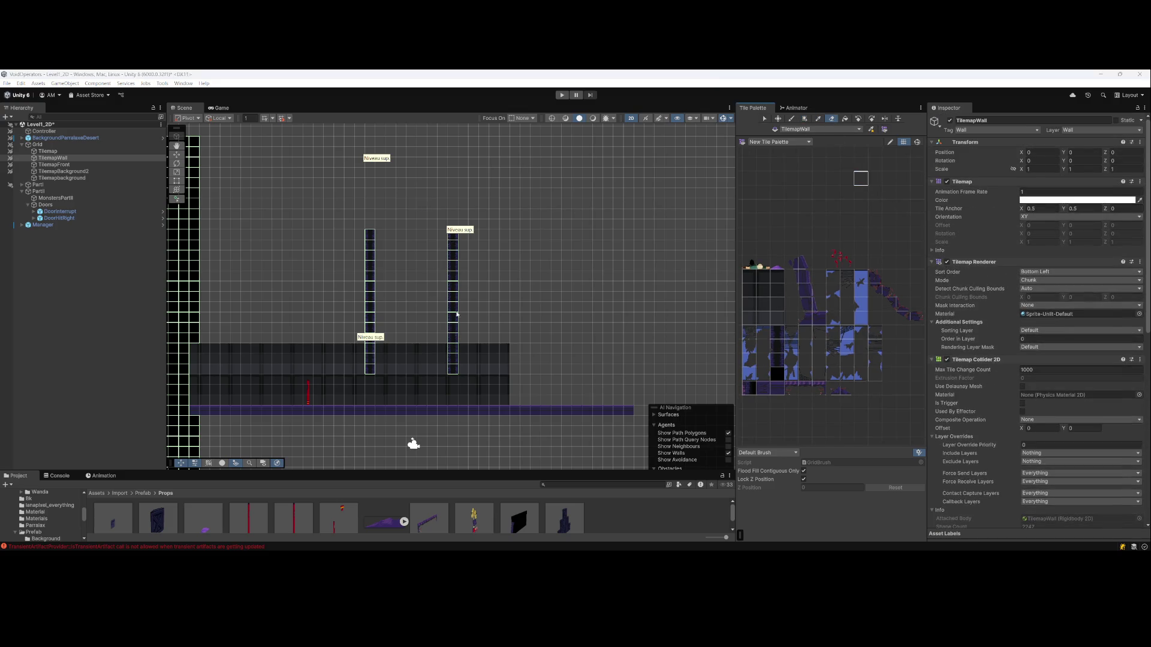
mouse_move(448, 293)
left_mouse_down()
mouse_move(470, 290)
mouse_move(473, 385)
mouse_move(462, 239)
mouse_move(393, 329)
mouse_move(393, 367)
left_mouse_up()
scroll(542, 314, "down", 2)
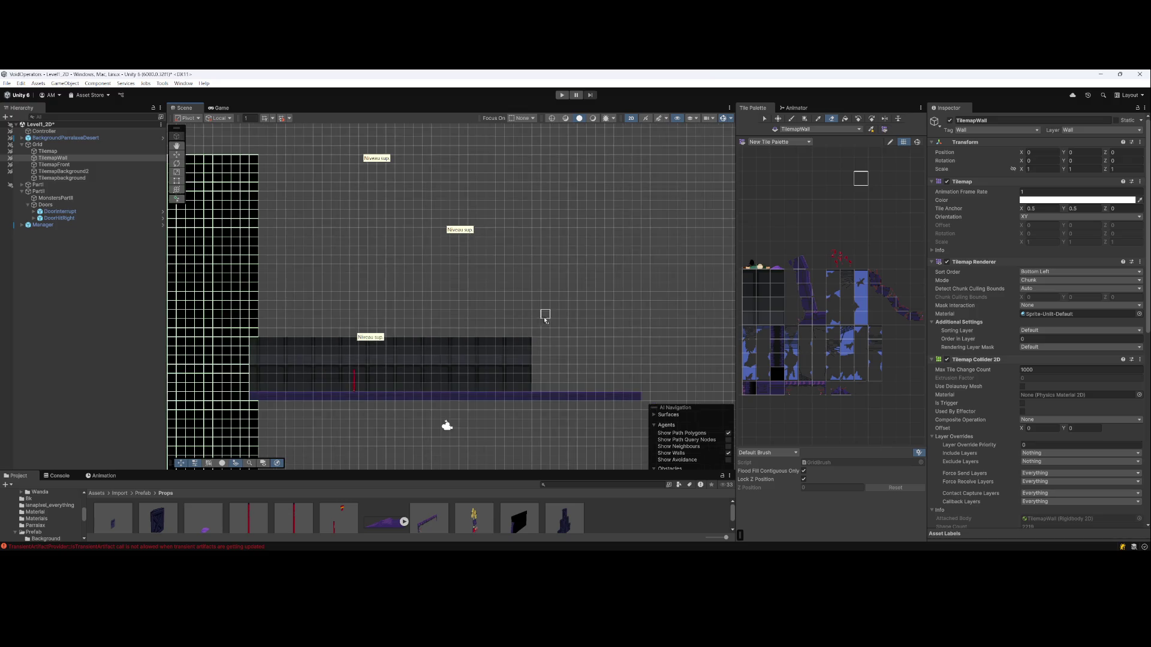
left_click_drag(544, 313, 460, 309)
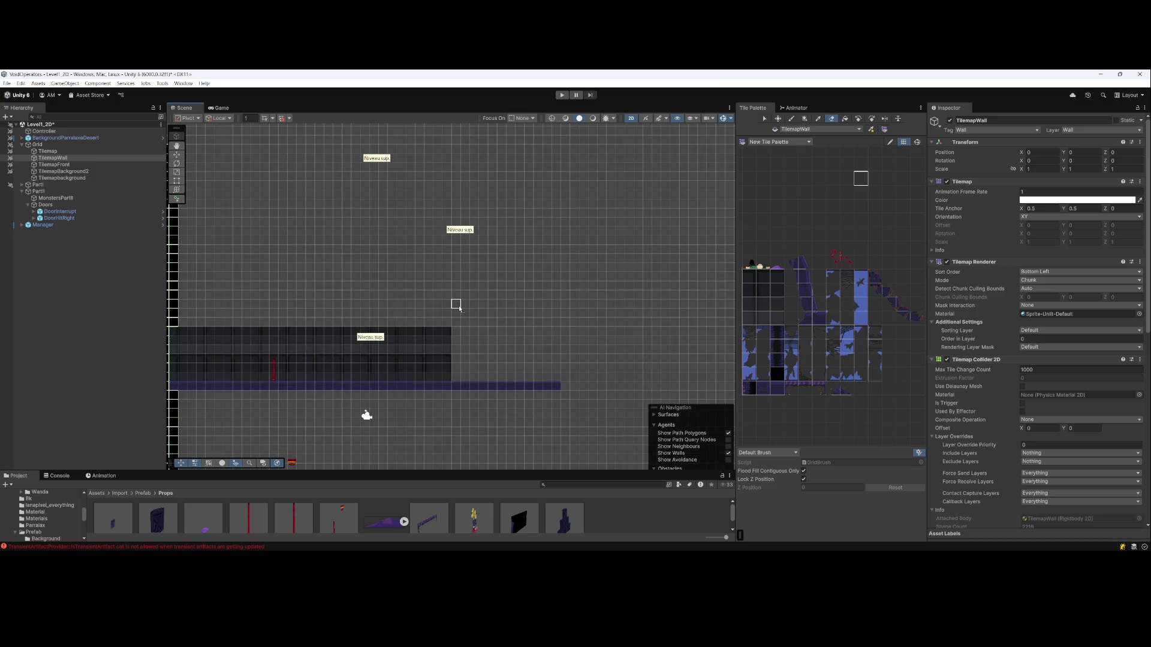
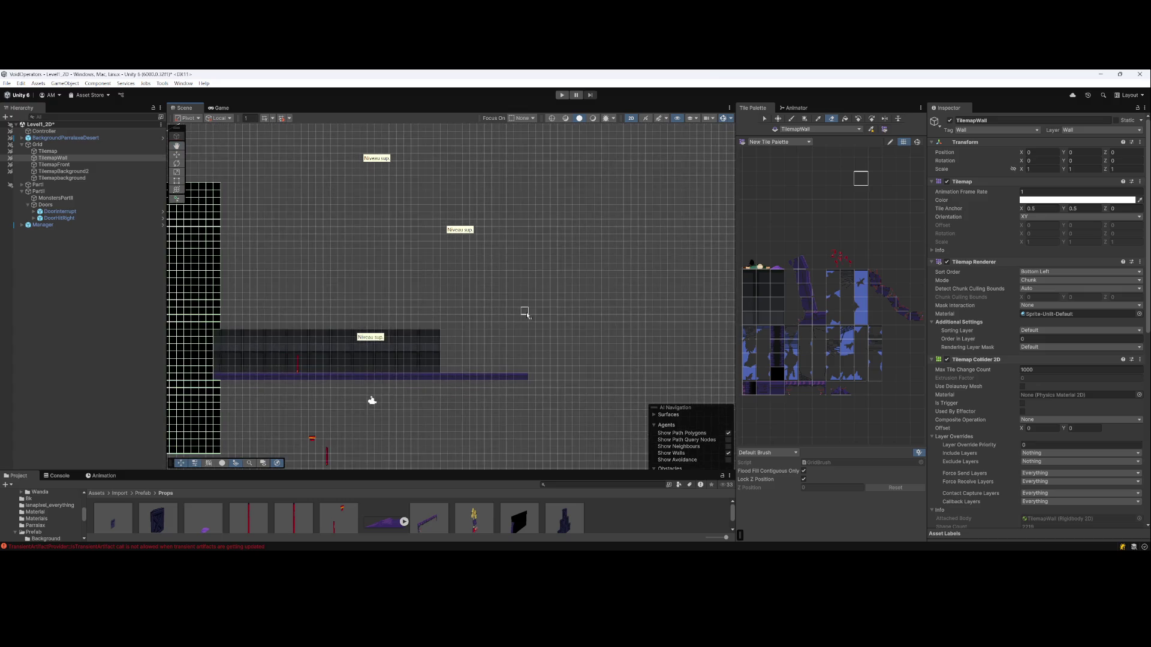
Paint a row of wall tiles on the TilemapWall layer using a chosen wall tile
scroll(277, 335, "up", 3)
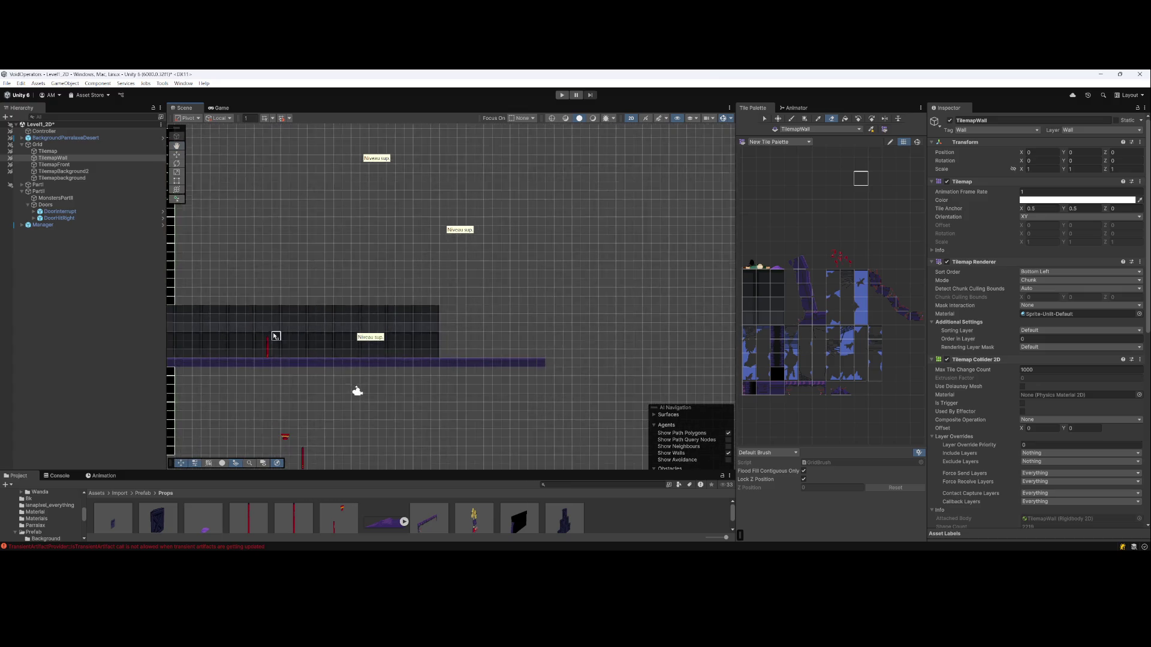
left_click_drag(283, 334, 403, 329)
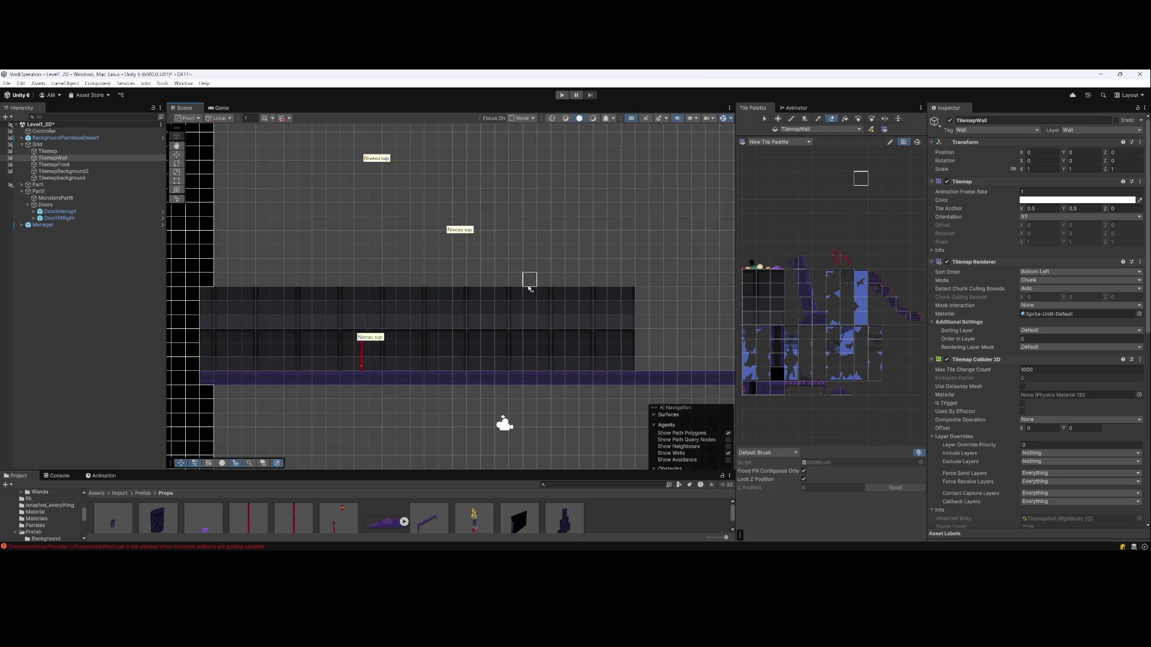
left_click_drag(526, 277, 426, 295)
scroll(436, 285, "down", 1)
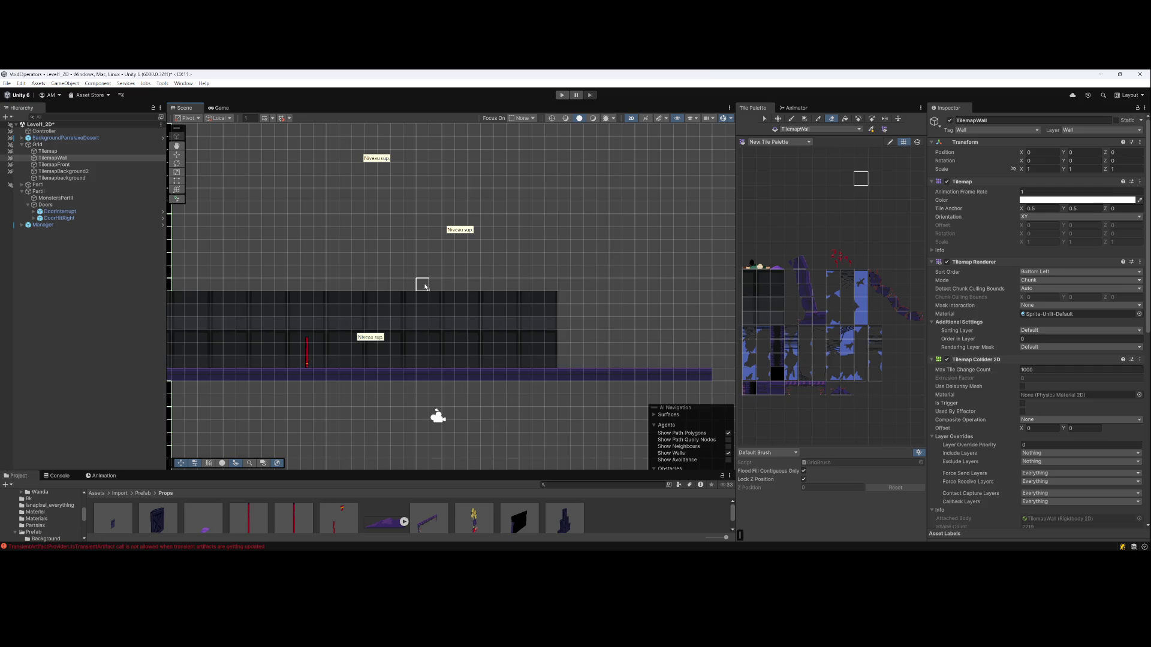
scroll(322, 321, "down", 1)
mouse_move(323, 321)
left_mouse_down()
mouse_move(360, 321)
mouse_move(330, 317)
left_mouse_up()
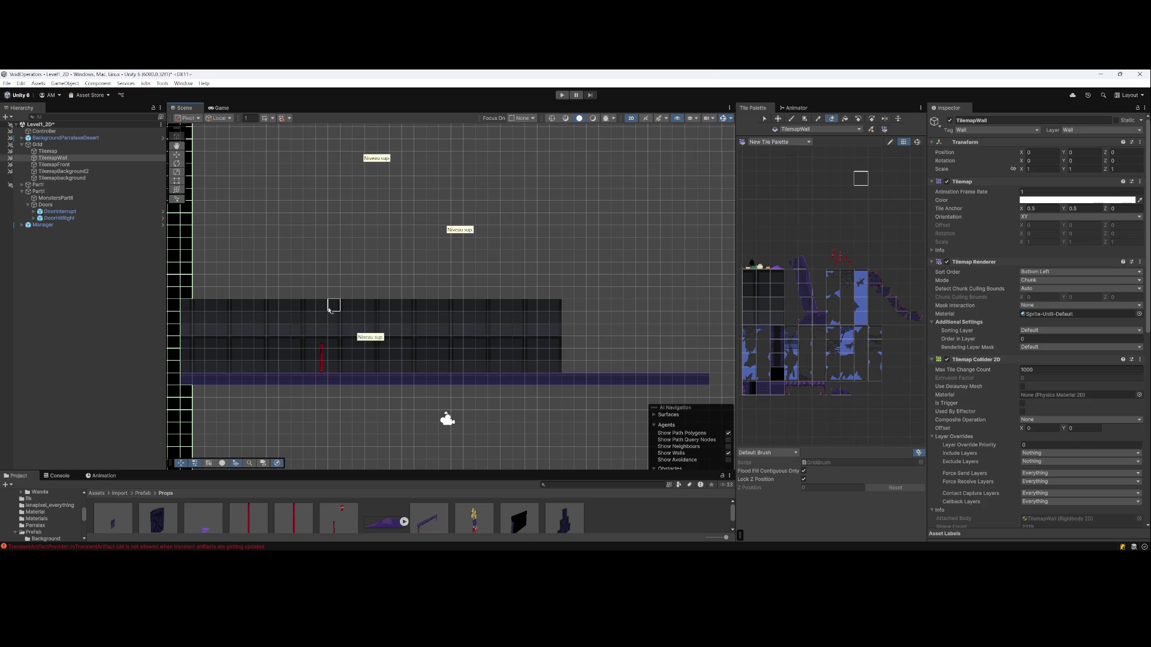
left_click_drag(328, 309, 363, 311)
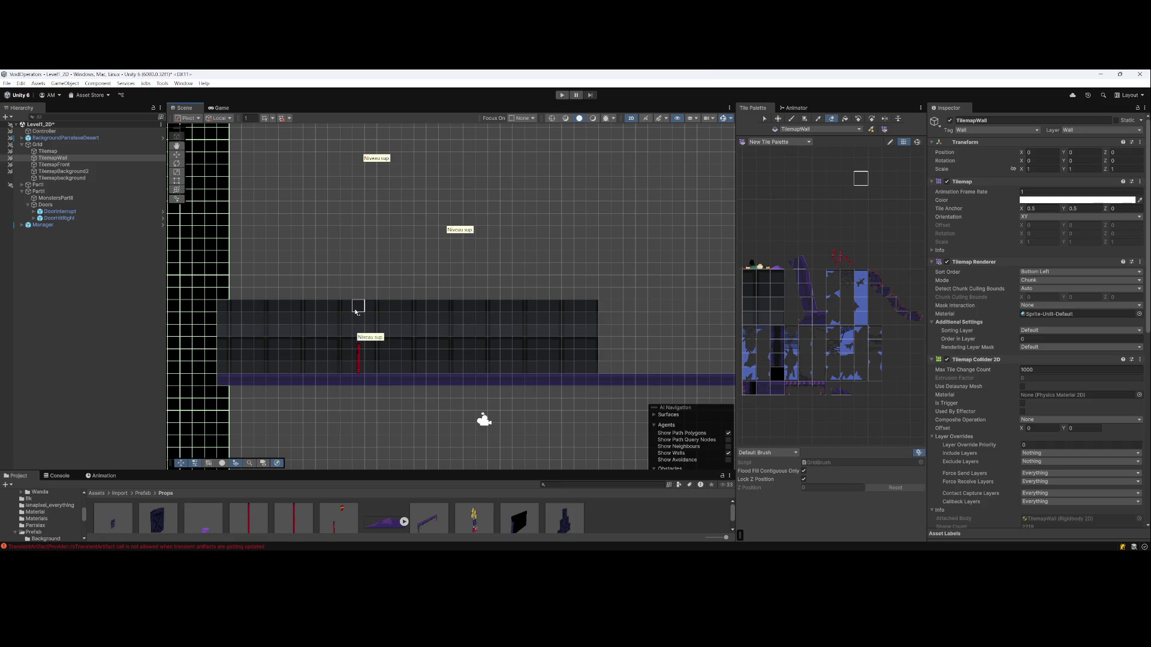
mouse_move(467, 354)
left_mouse_down()
mouse_move(411, 308)
mouse_move(411, 318)
mouse_move(354, 305)
left_mouse_up()
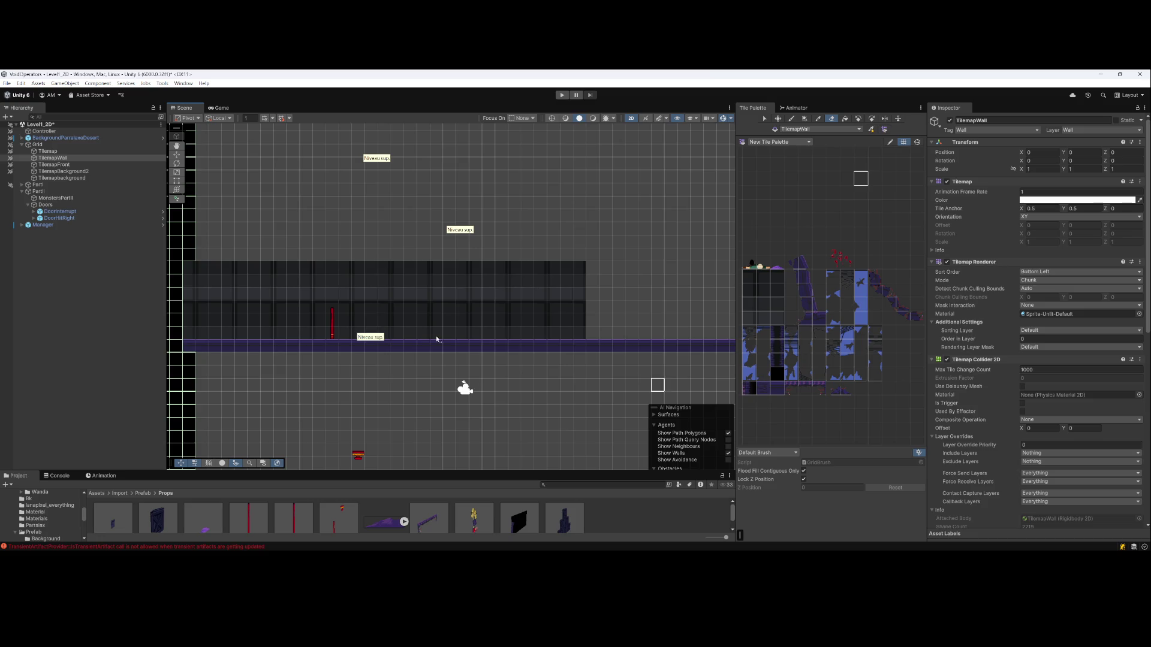
left_click(60, 164)
left_click(64, 158)
left_click(774, 391)
left_click_drag(182, 291, 562, 295)
Set TilemapWall's Tilemap Collider 2D Composite Operation to Merge, matching the ground Tilemap
left_click(56, 152)
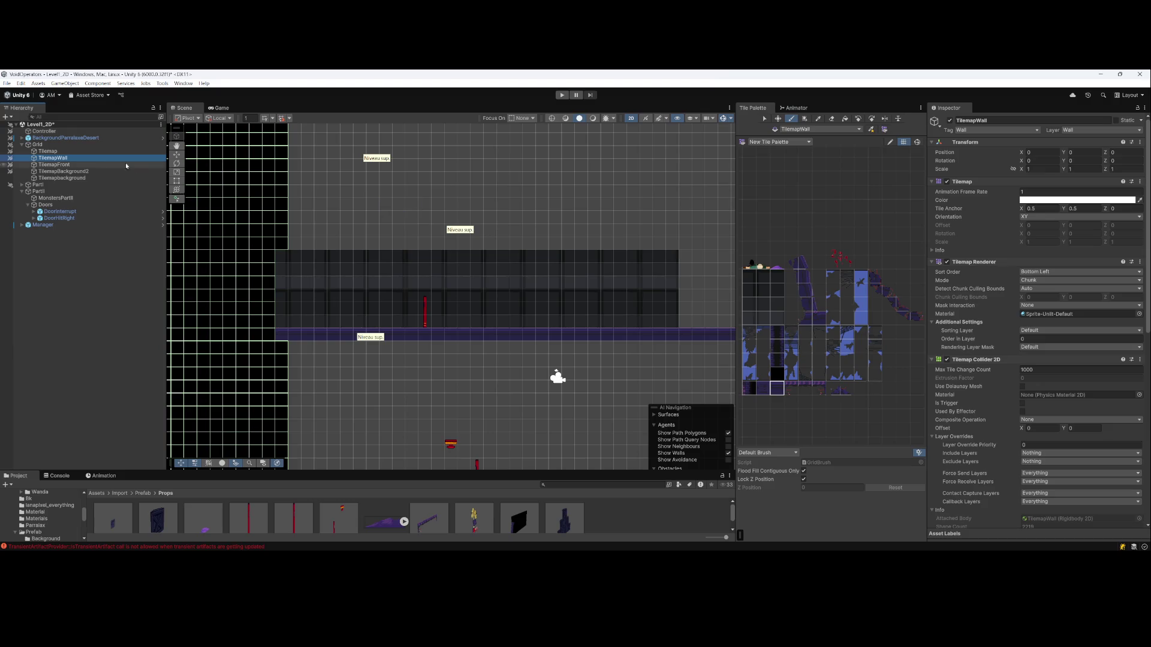
left_click(53, 158)
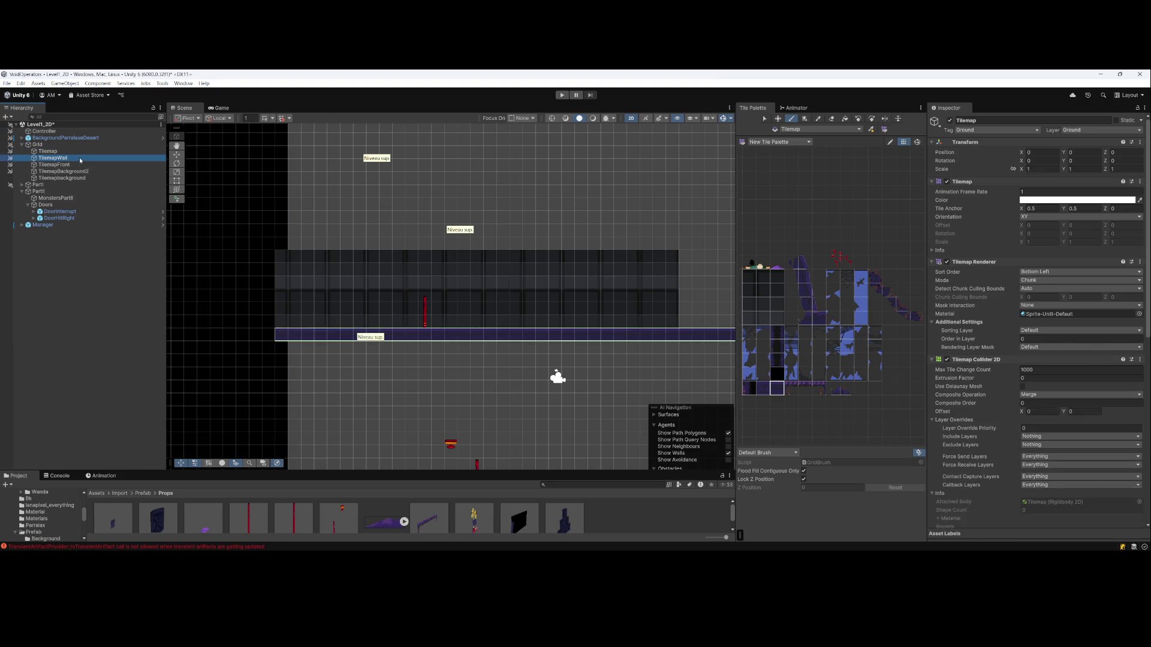
left_click(1044, 423)
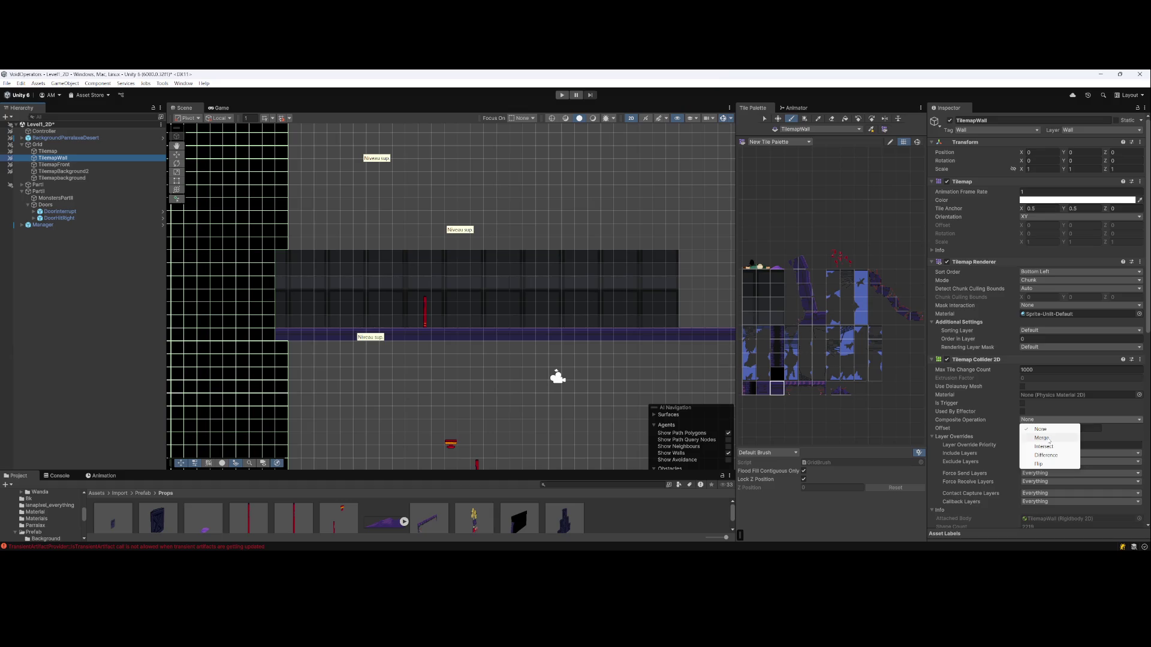
left_click(1047, 436)
left_click(126, 342)
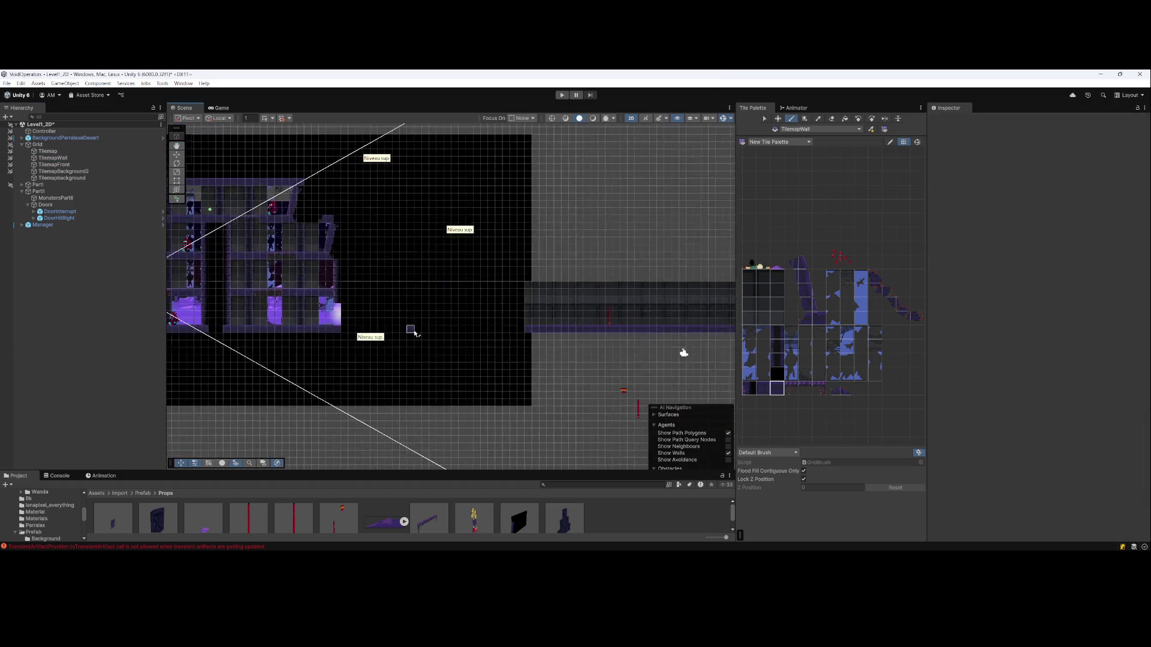
scroll(456, 327, "up", 5)
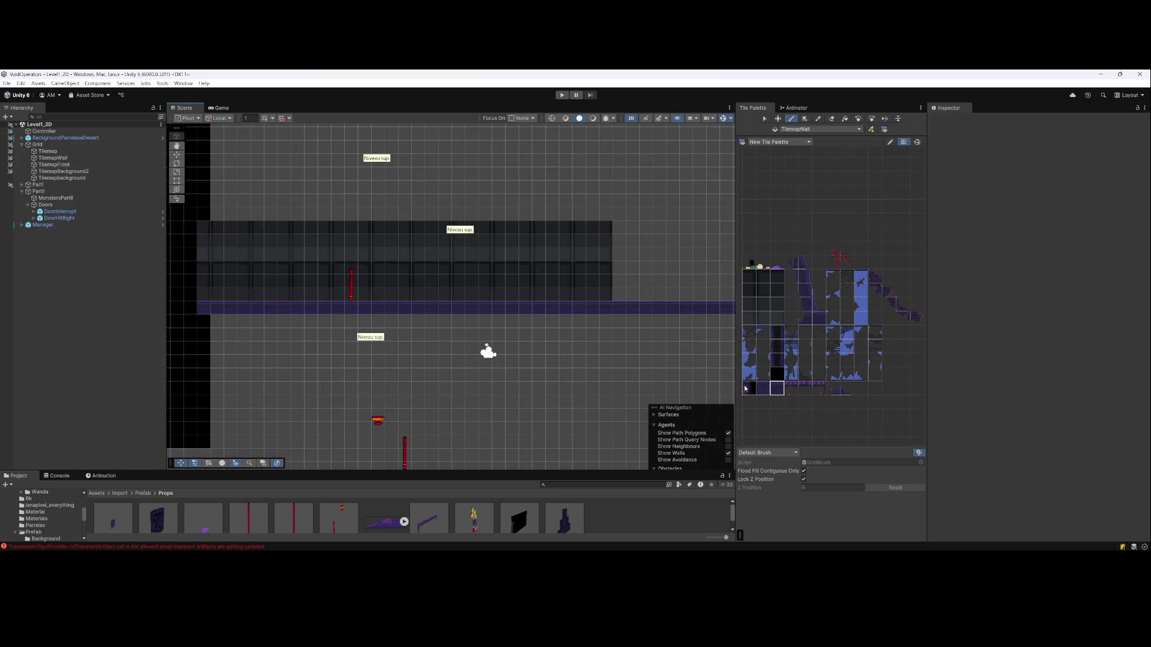
Widen the Tile Palette, pick the bottom-row platform tile and paint a purple row across the wall block
scroll(698, 371, "up", 2)
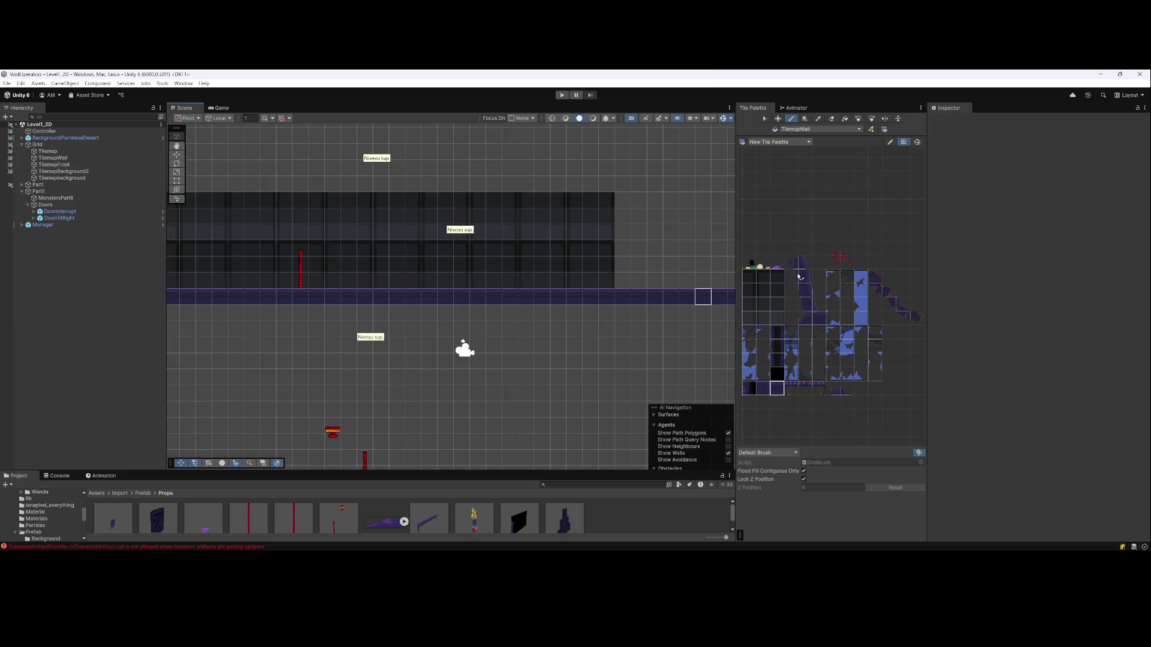
left_click_drag(926, 227, 1068, 228)
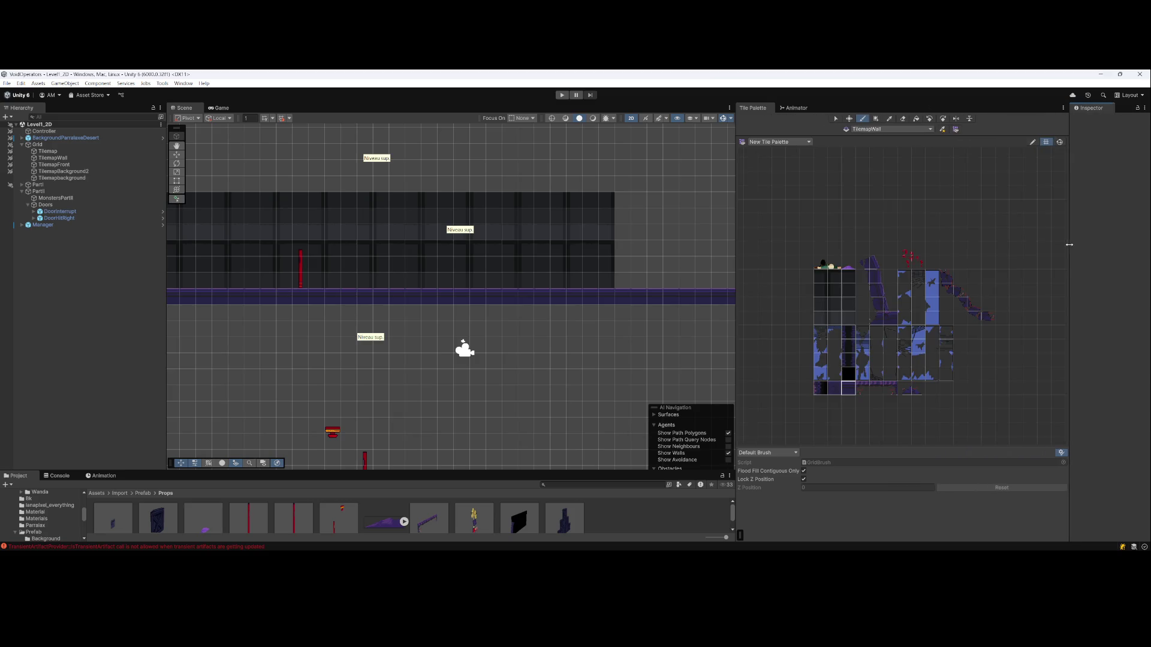
left_click_drag(598, 275, 692, 310)
left_click_drag(624, 304, 612, 302)
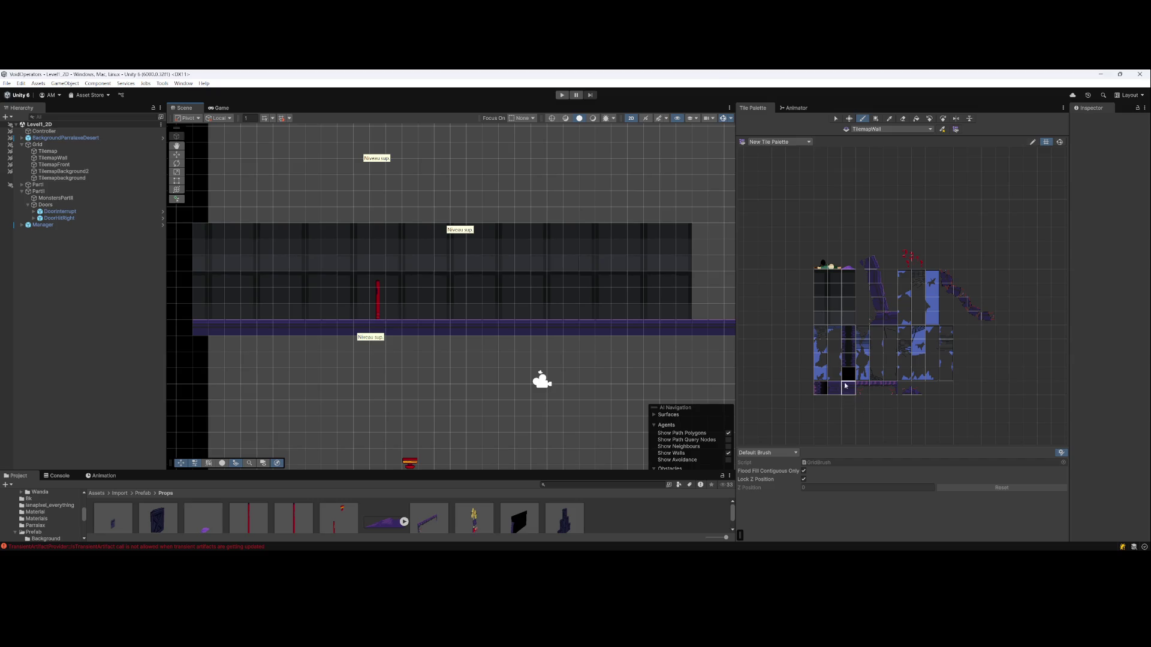
scroll(845, 356, "up", 4)
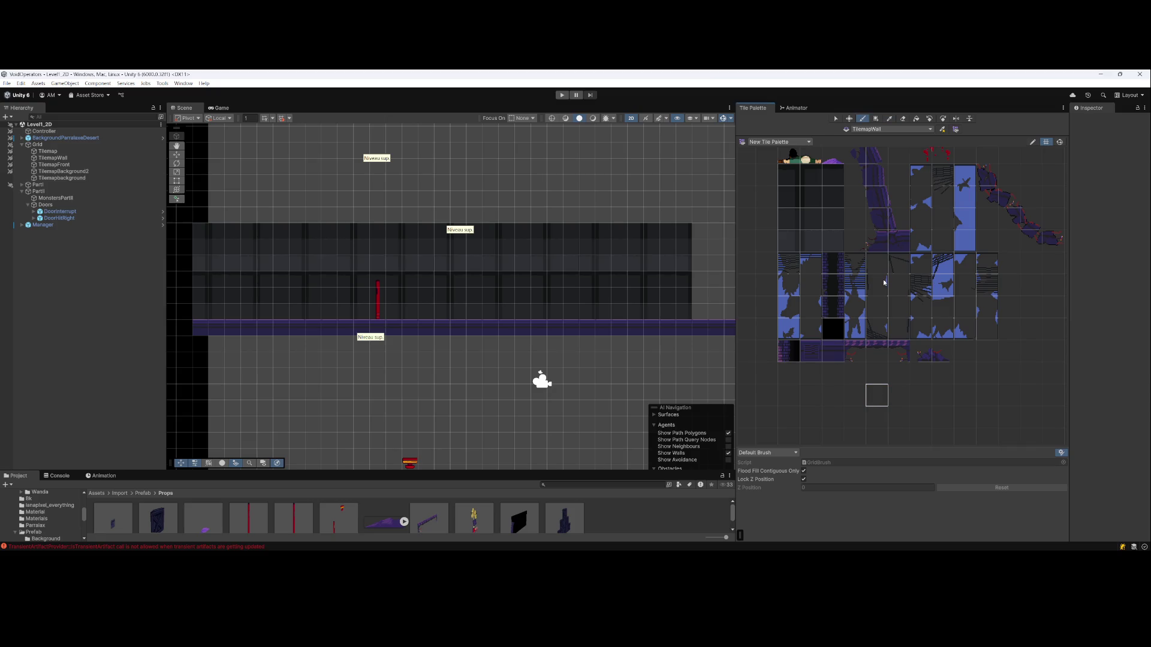
left_click_drag(883, 283, 918, 312)
left_click(866, 380)
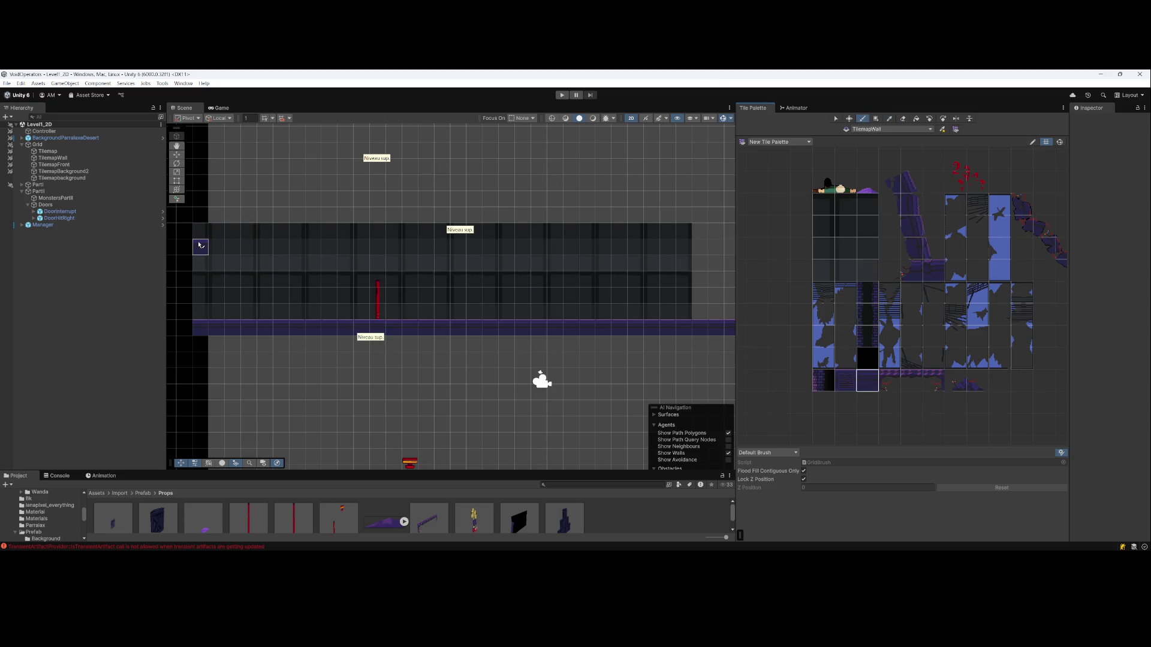
scroll(361, 264, "down", 1)
mouse_move(210, 264)
left_mouse_down()
mouse_move(549, 263)
mouse_move(410, 262)
mouse_move(496, 262)
left_mouse_up()
left_click(52, 158)
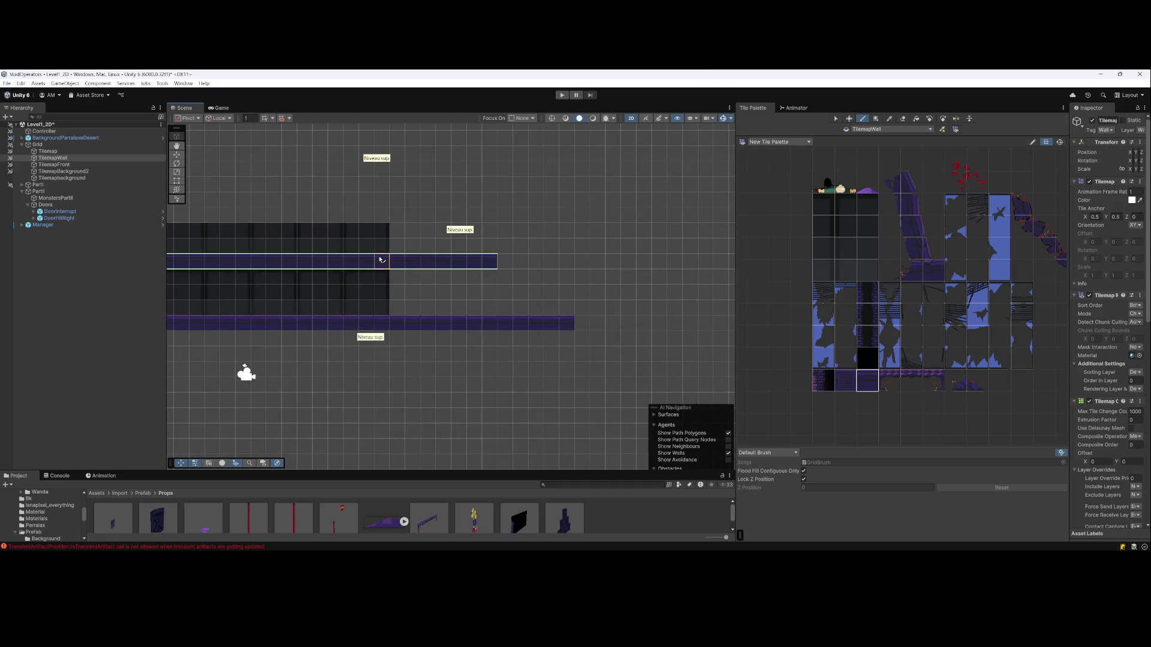
Extend the purple wall row further right and pan along the level
left_click_drag(294, 263, 622, 259)
scroll(411, 264, "down", 1)
left_click_drag(496, 282, 398, 275)
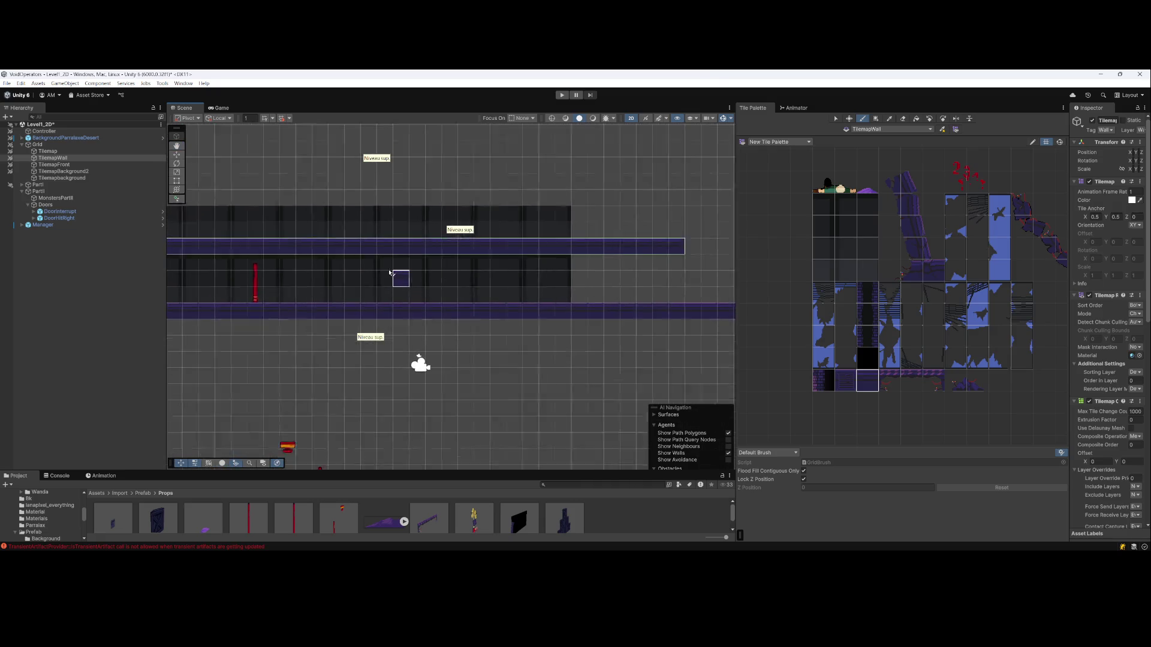
left_click_drag(306, 275, 384, 278)
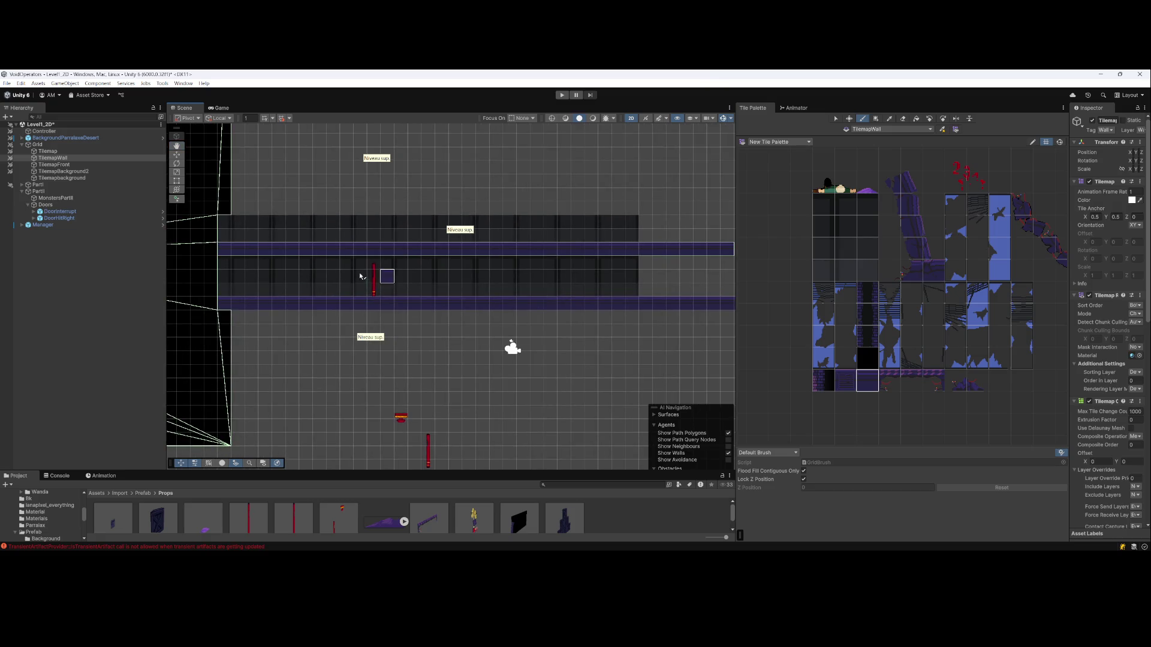
mouse_move(536, 291)
left_mouse_down()
mouse_move(372, 282)
mouse_move(452, 254)
mouse_move(451, 265)
mouse_move(493, 268)
left_mouse_up()
key("Right")
key("Up")
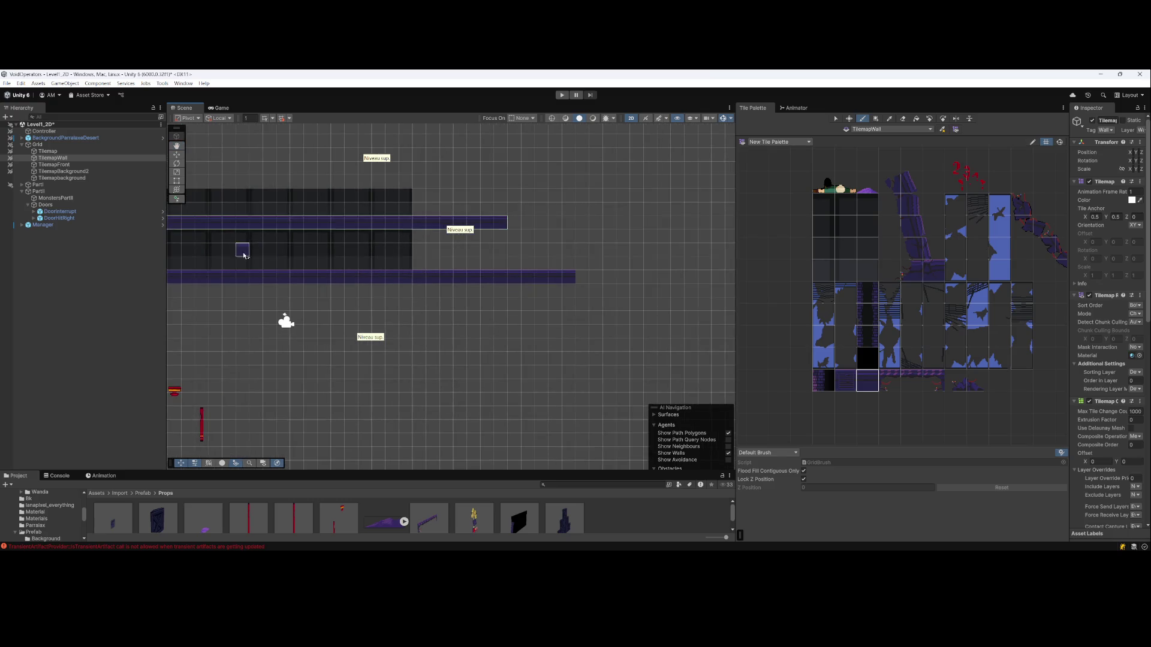
key("Right")
key("Up")
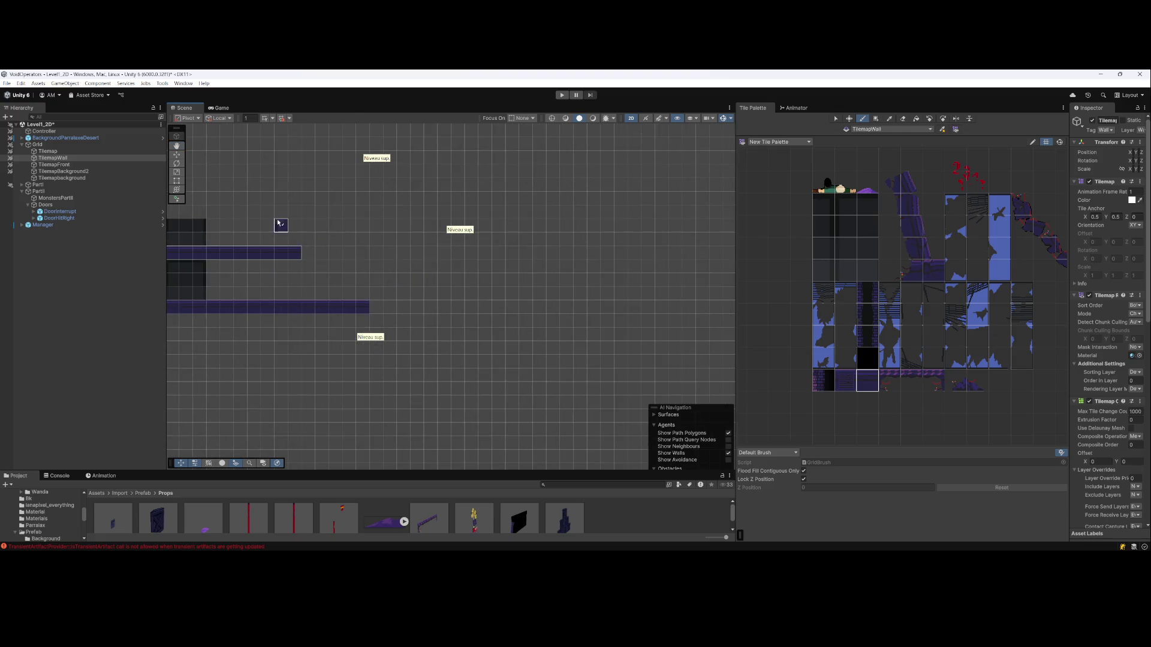
Lengthen the lower ground strip to the right on the Tilemap layer
left_click(66, 151)
left_click_drag(376, 307, 485, 307)
key("Left")
key("Up")
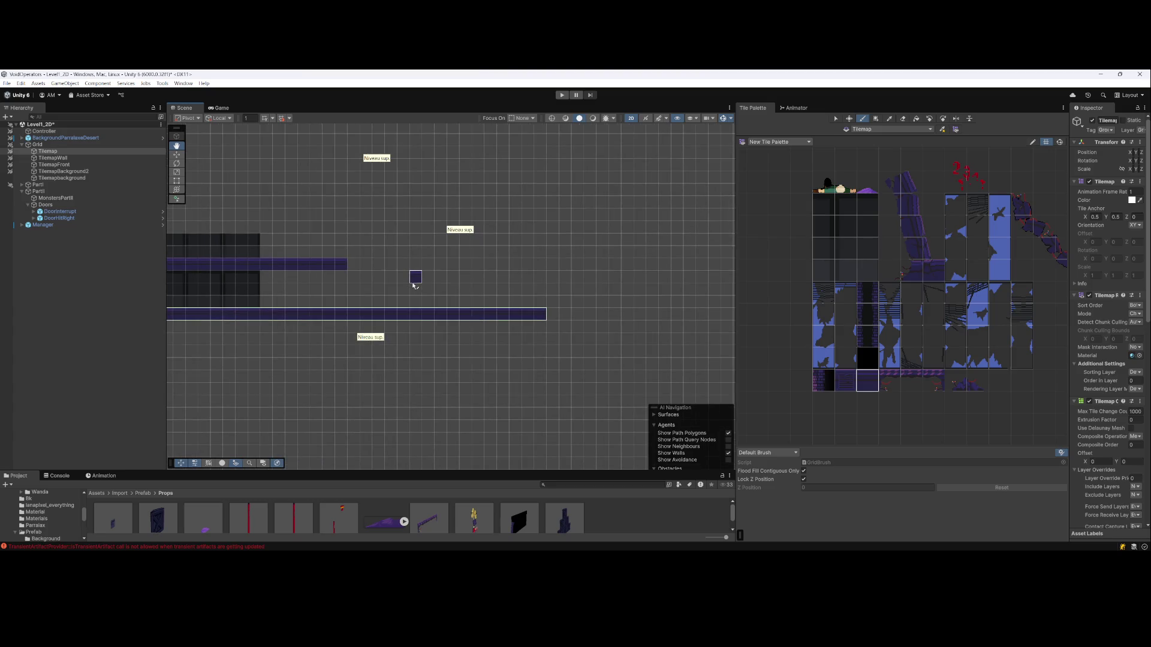
Repaint the upper TilemapWall strip as one straight row, then undo twice
left_click(72, 158)
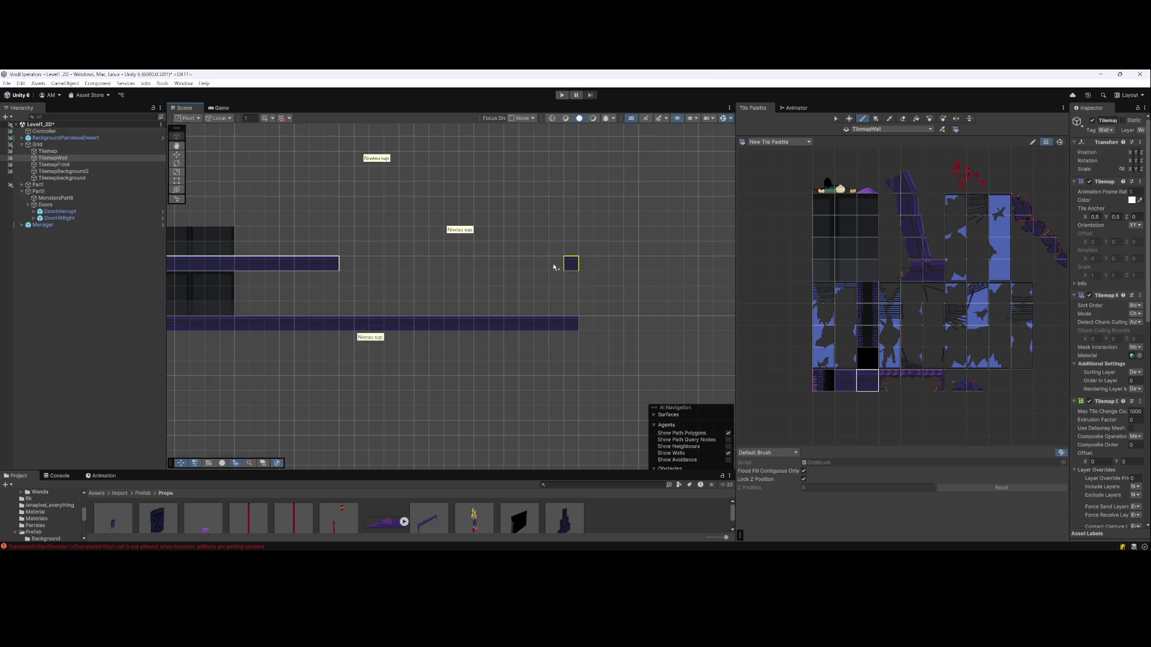
left_click_drag(566, 264, 336, 262)
key("ctrl+z")
left_click_drag(570, 263, 336, 263)
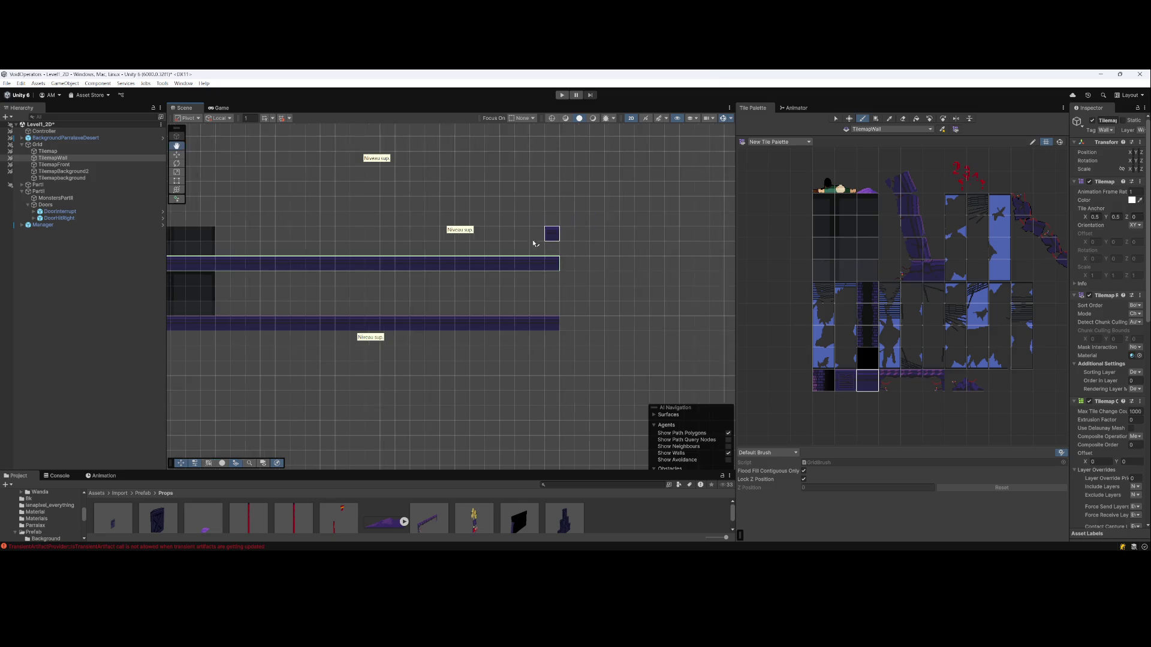
key("ctrl+z")
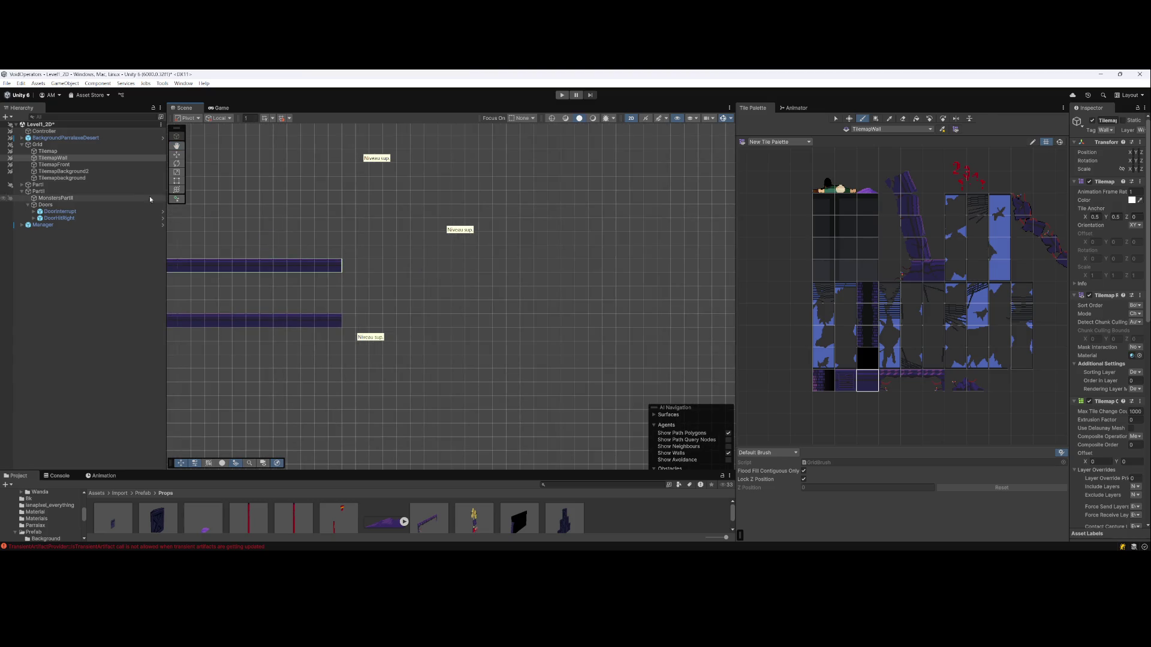
key("ctrl+z")
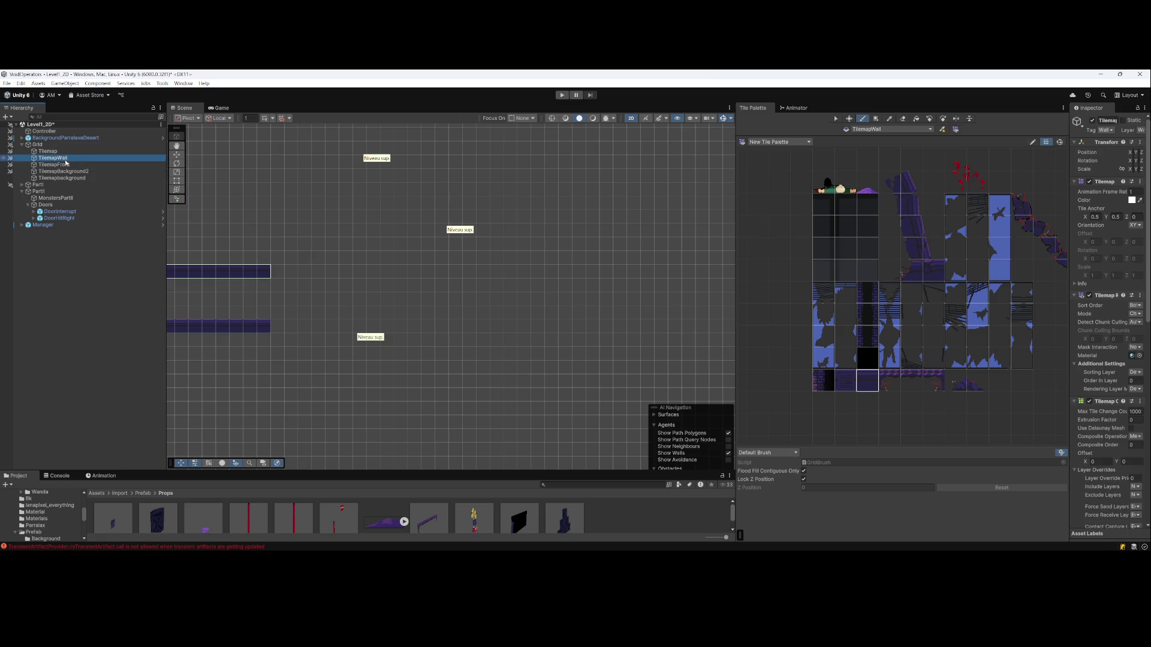
Extend the lower ground strip further right on the Tilemap layer
left_click(48, 151)
left_click_drag(279, 326, 409, 327)
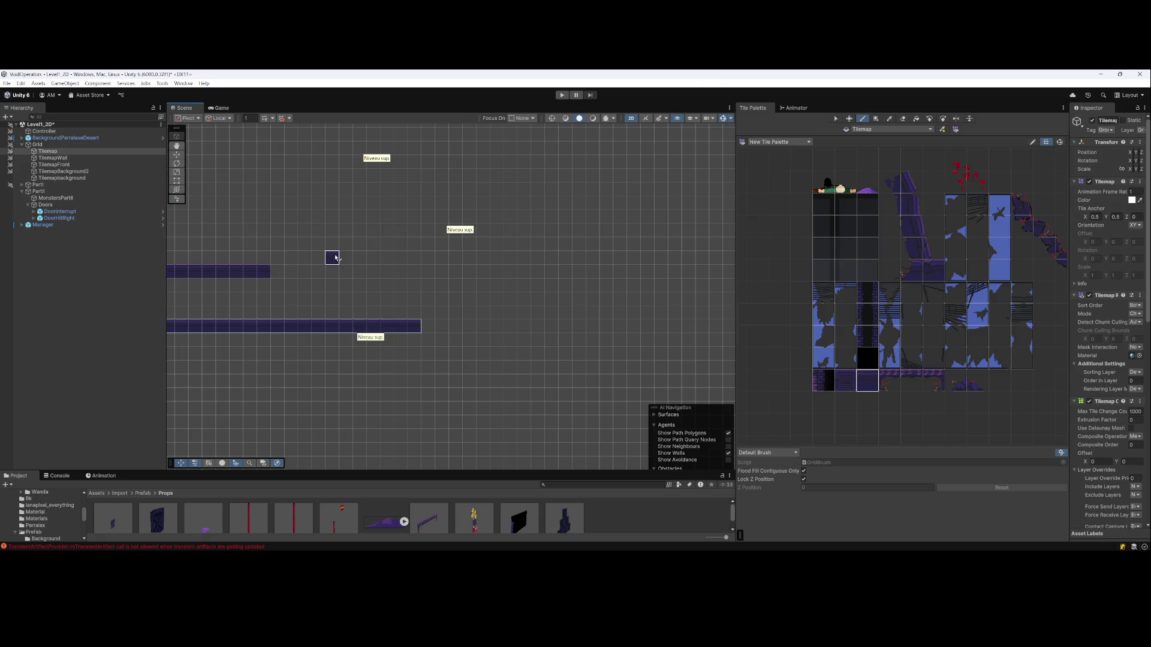
left_click(52, 158)
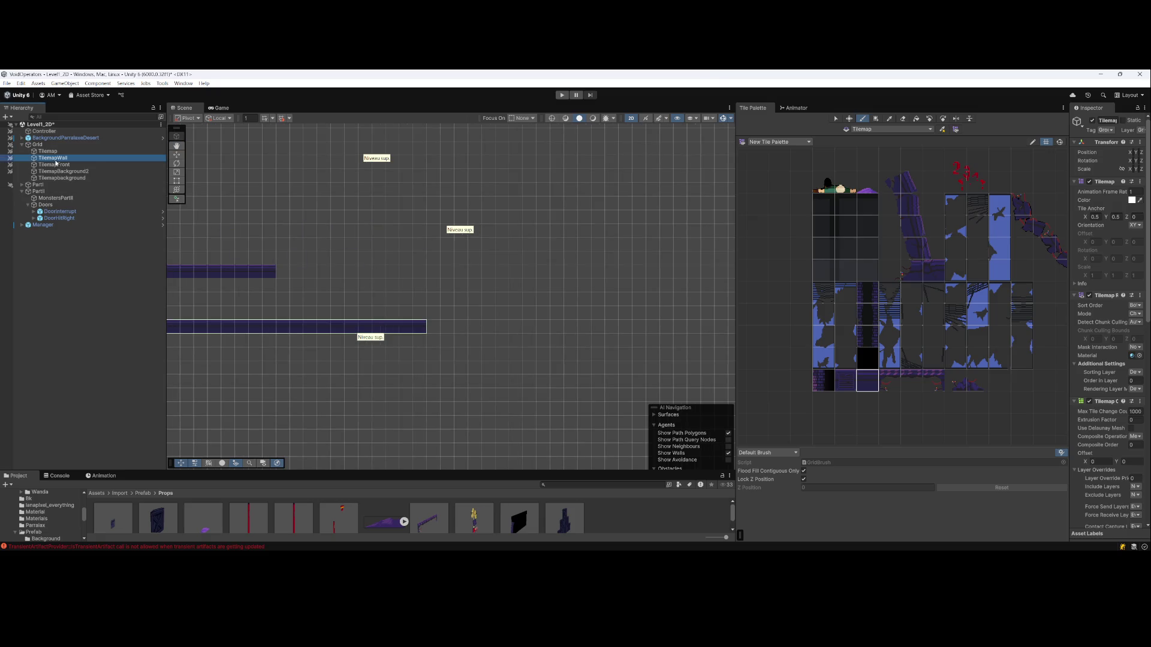
left_click_drag(378, 266, 445, 294)
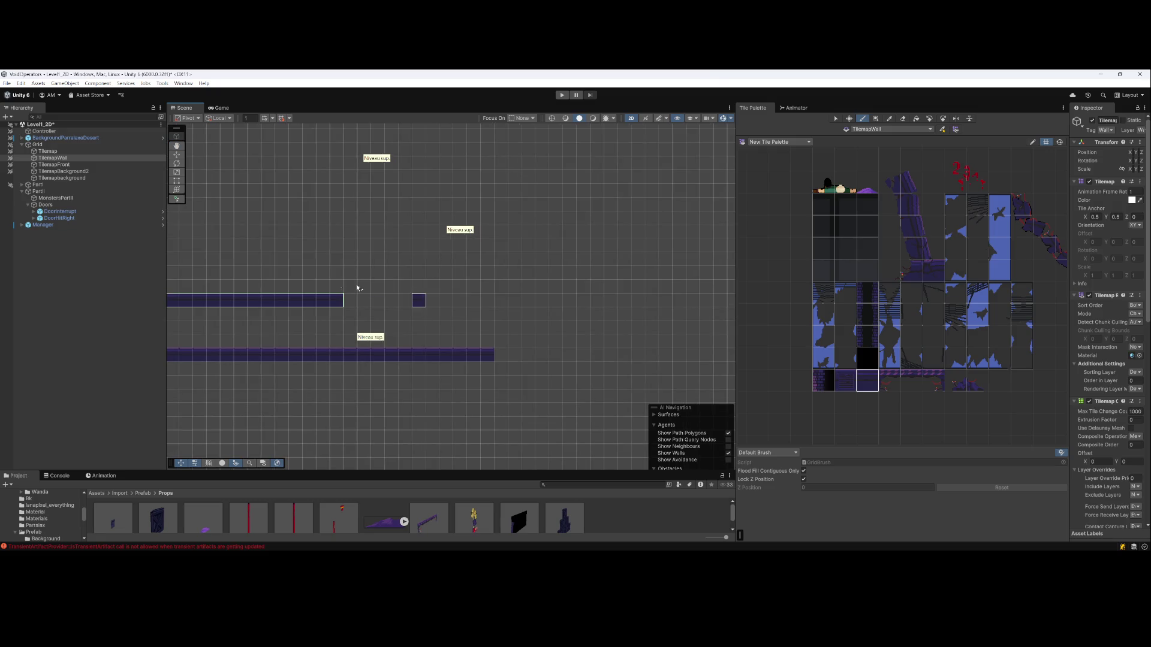
Paint dark purple wall tiles on TilemapWall just past the upper platform's right end
left_click(57, 157)
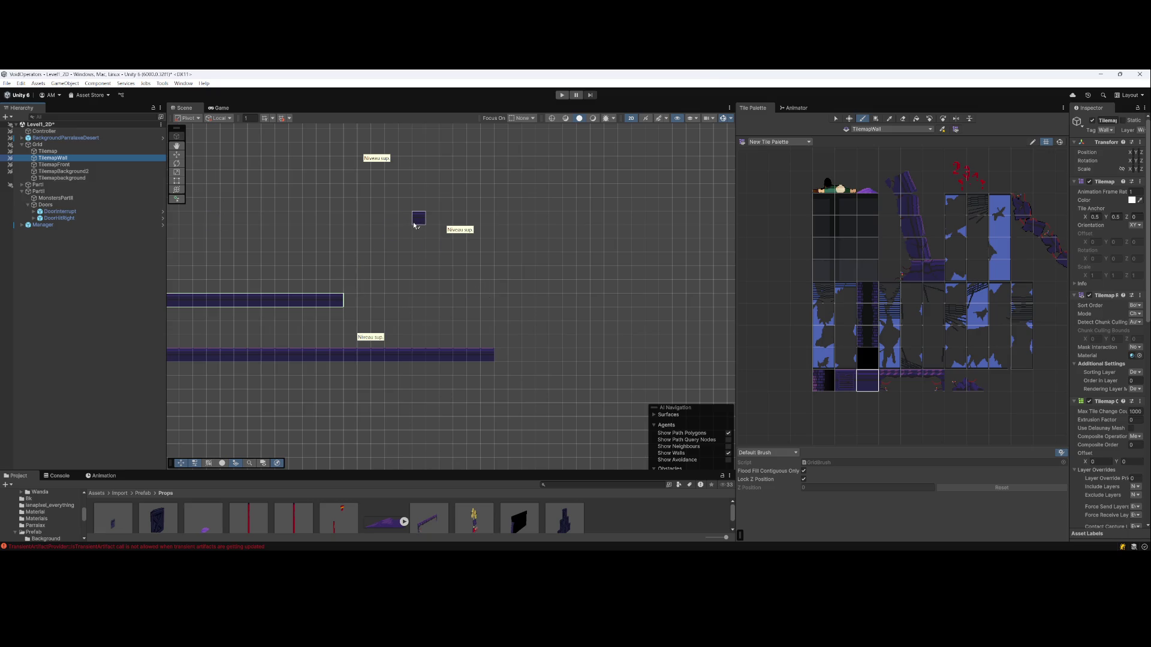
left_click(351, 300)
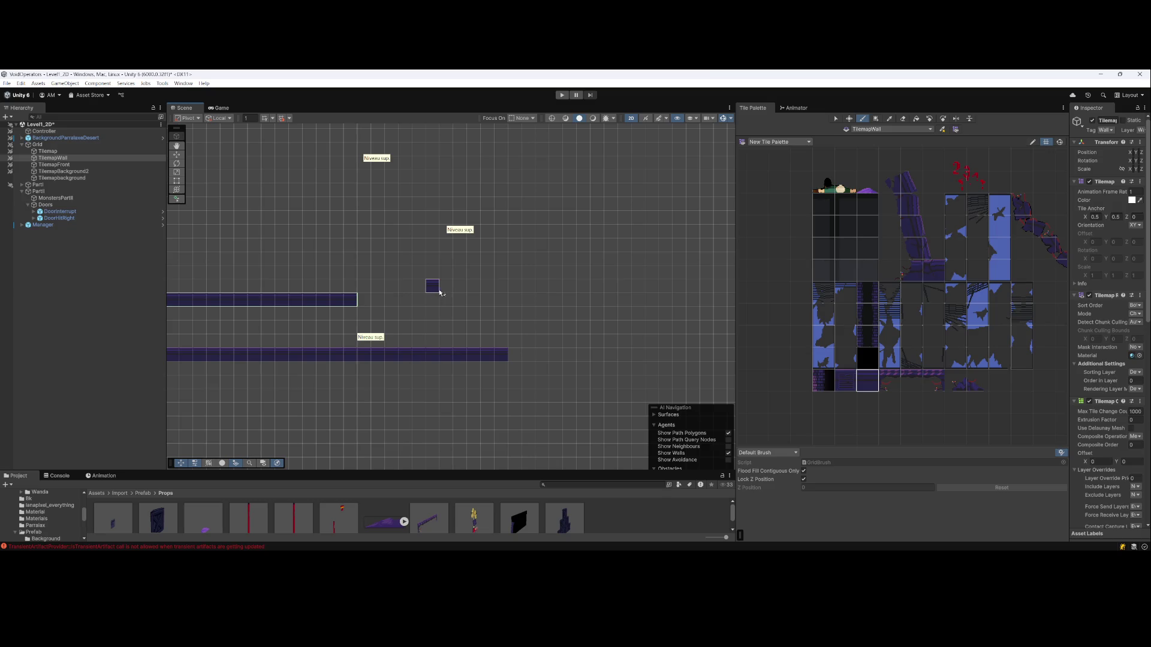
mouse_move(418, 285)
left_mouse_down()
mouse_move(362, 303)
mouse_move(389, 315)
mouse_move(445, 297)
left_mouse_up()
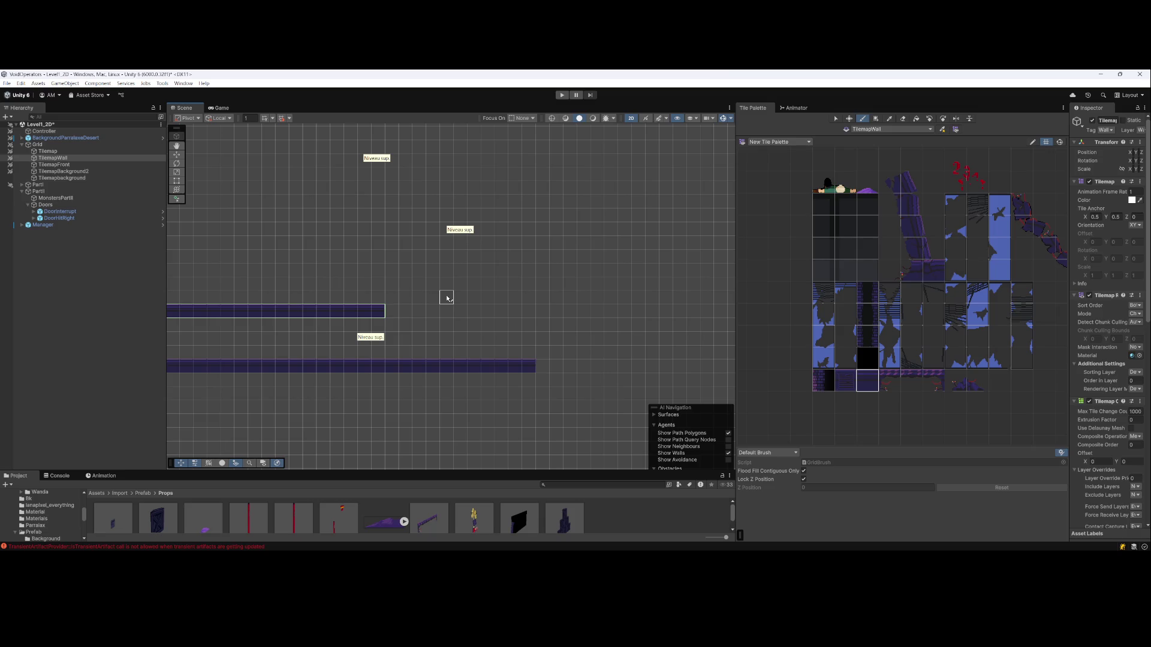
left_click(447, 298)
left_click_drag(476, 278, 434, 300)
scroll(419, 317, "up", 3)
double_click(48, 151)
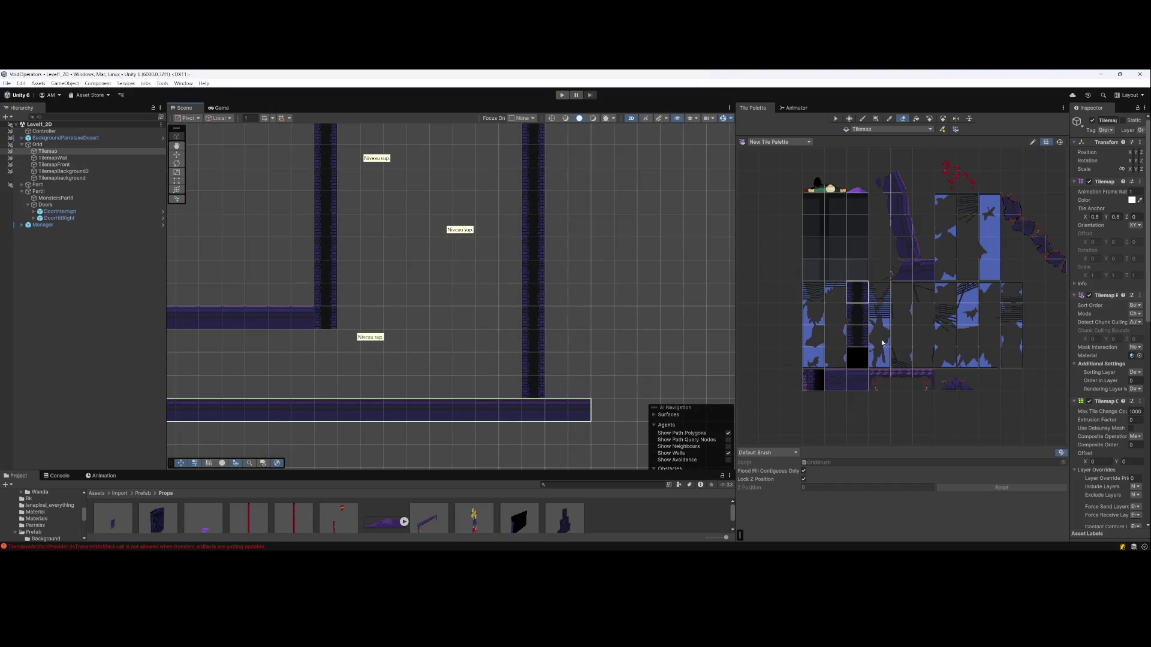
Paint a two-tile platform between the pillars and a three-tile platform near the left pillar
left_click(847, 387)
left_click(509, 339)
left_click(487, 339)
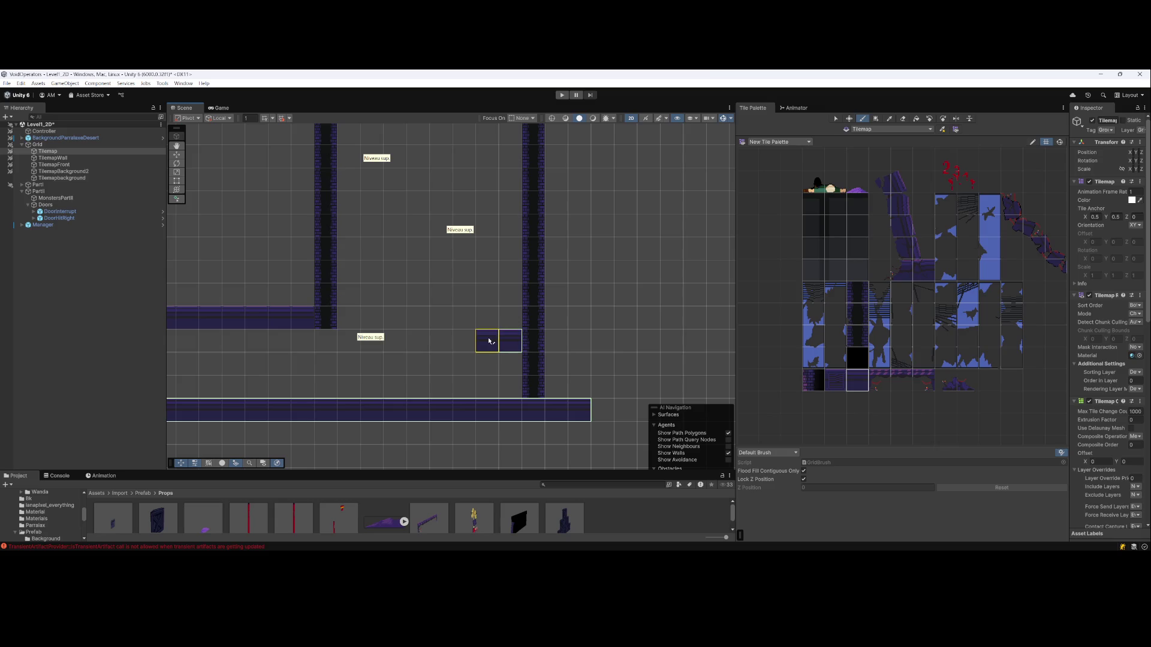
left_click(349, 294)
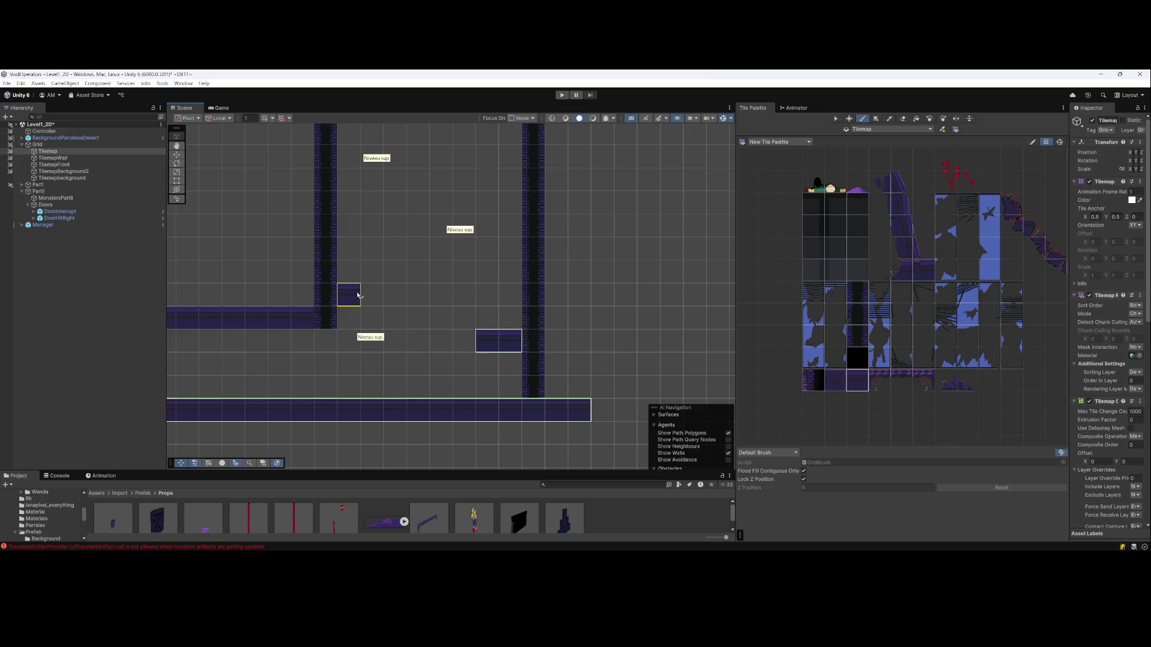
left_click(390, 294)
scroll(555, 263, "down", 2)
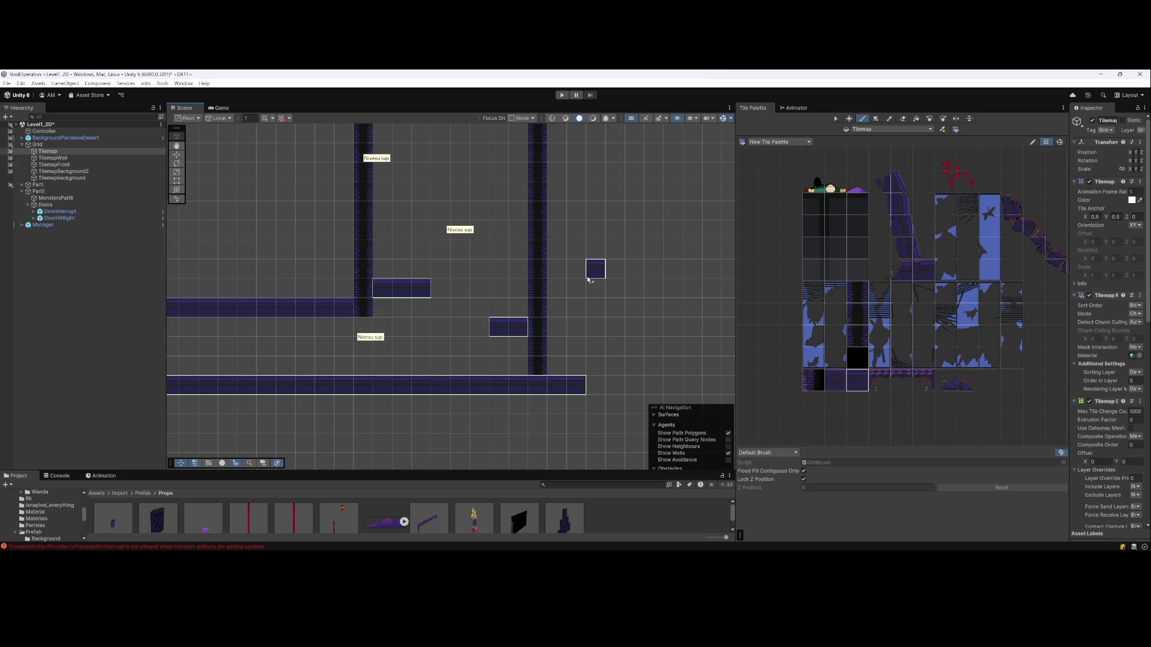
scroll(578, 283, "down", 2)
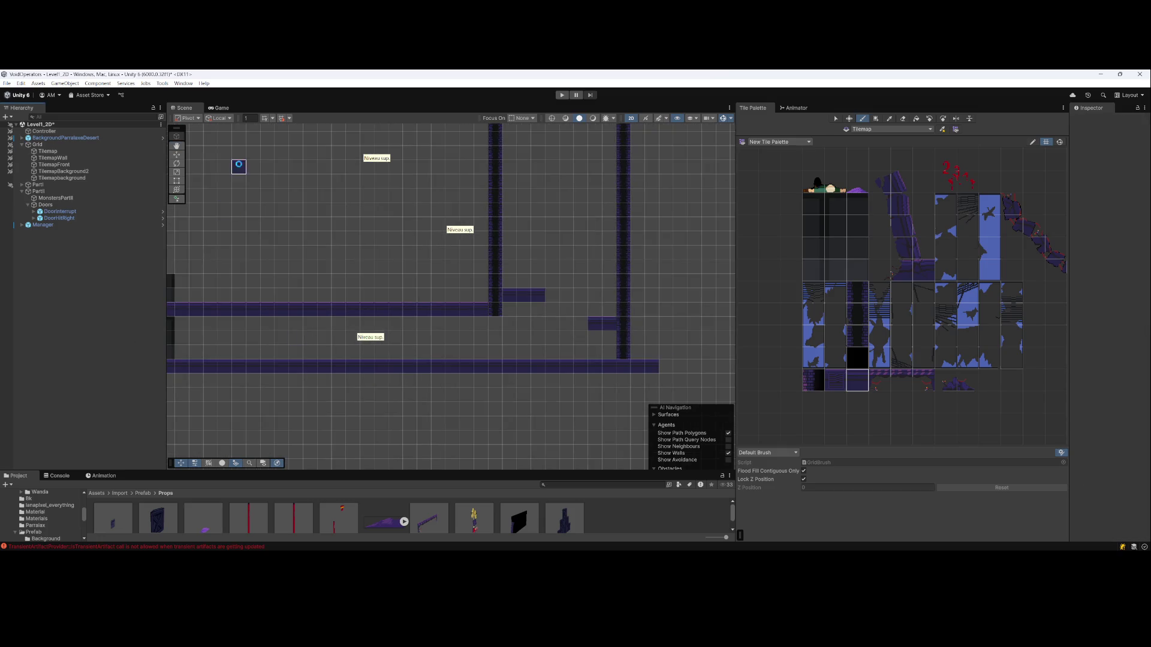
scroll(543, 226, "down", 4)
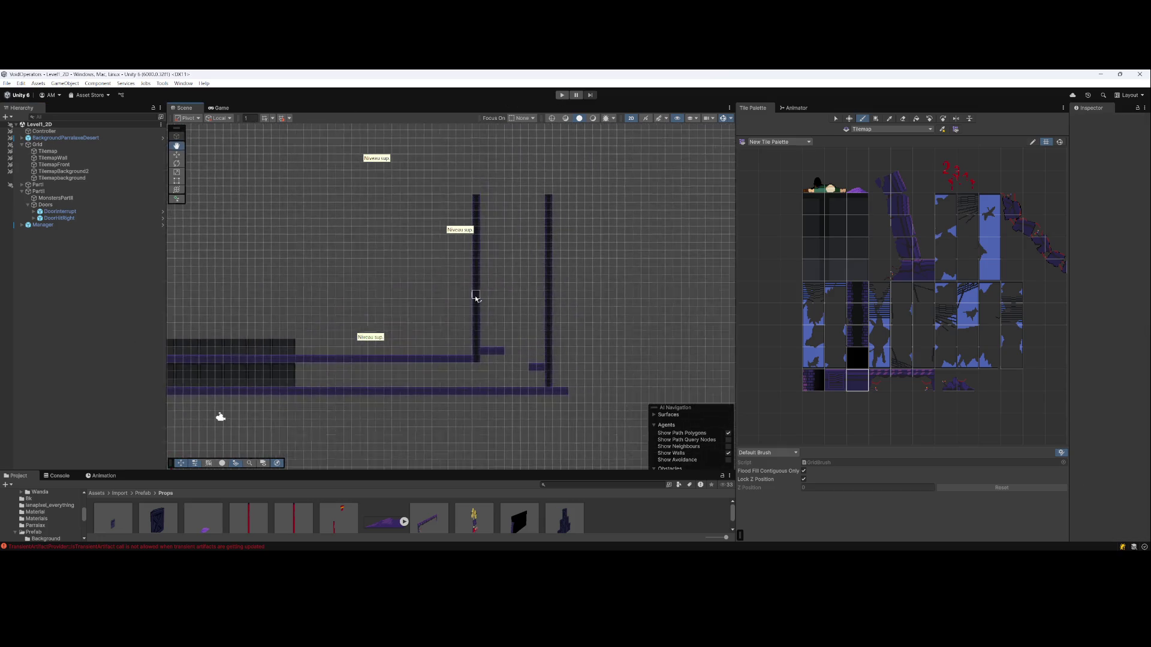
left_click_drag(426, 211, 409, 168)
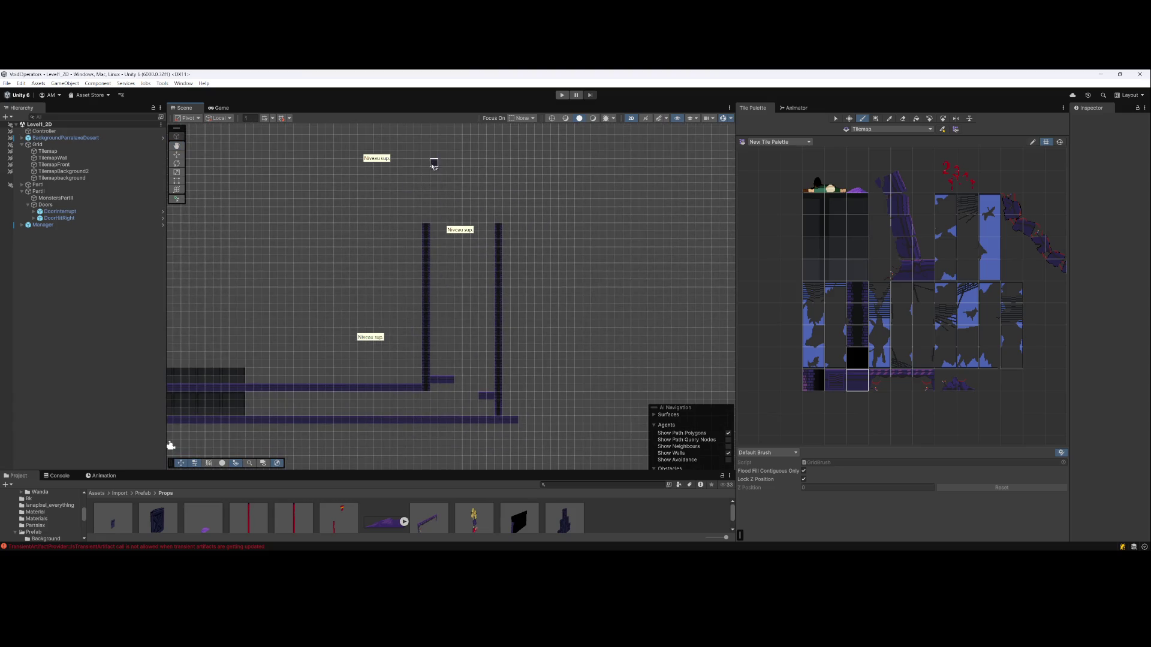
scroll(434, 148, "up", 1)
scroll(434, 148, "down", 1)
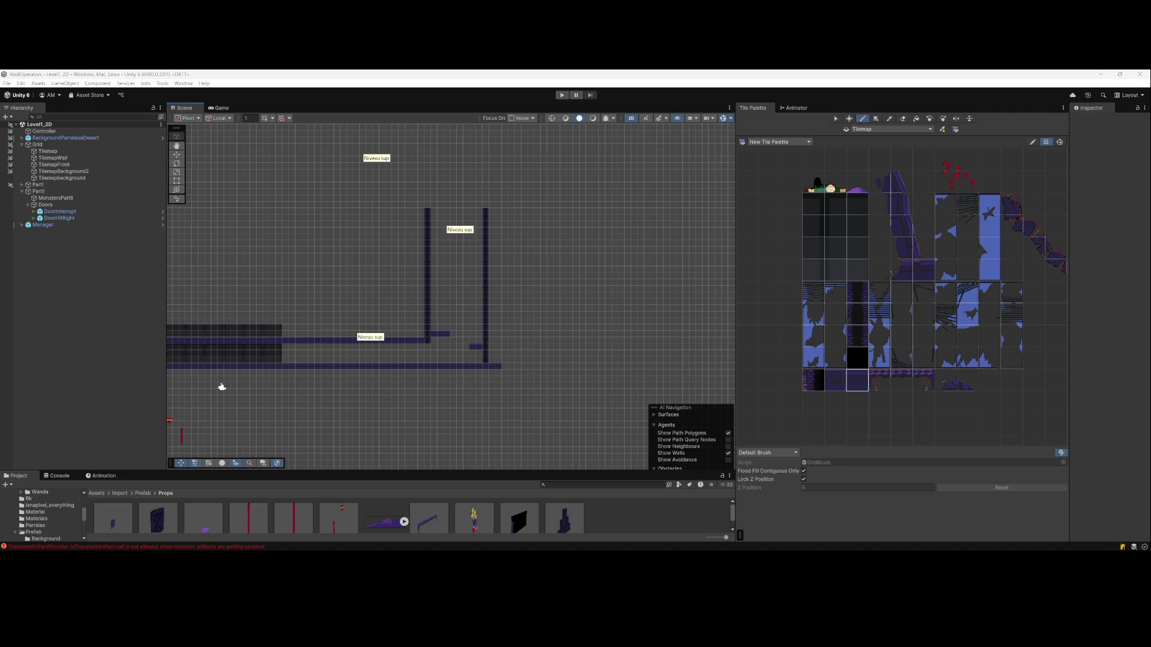
mouse_move(459, 373)
left_mouse_down()
mouse_move(552, 372)
mouse_move(523, 384)
left_mouse_up()
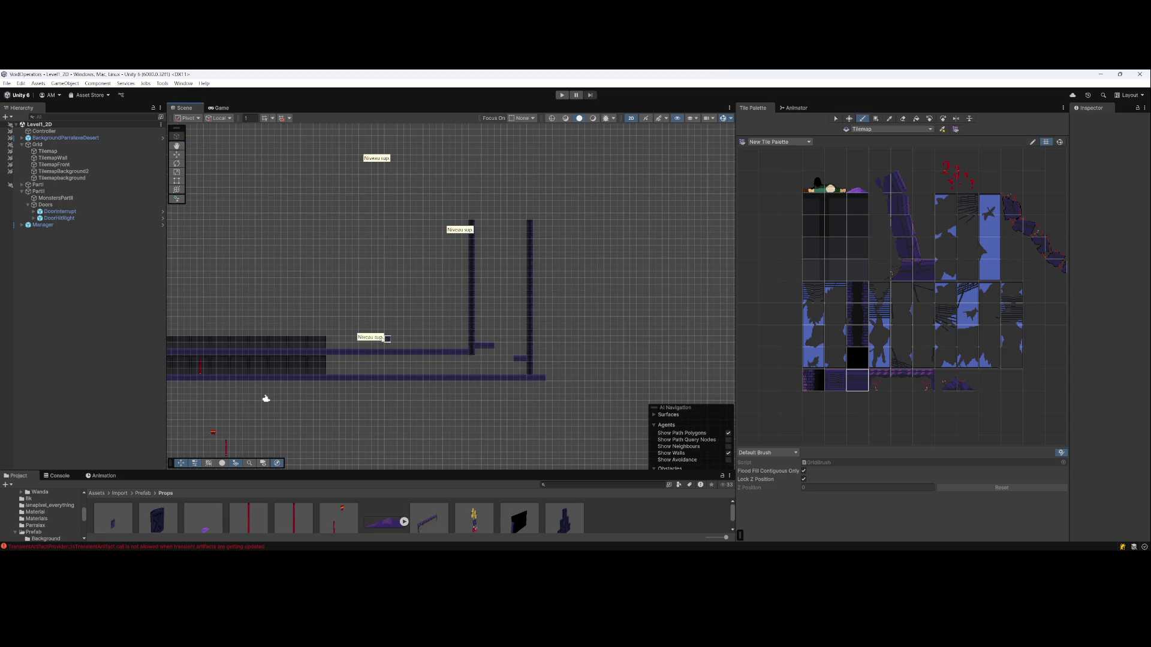
mouse_move(287, 338)
left_mouse_down()
mouse_move(264, 300)
mouse_move(370, 308)
mouse_move(323, 290)
left_mouse_up()
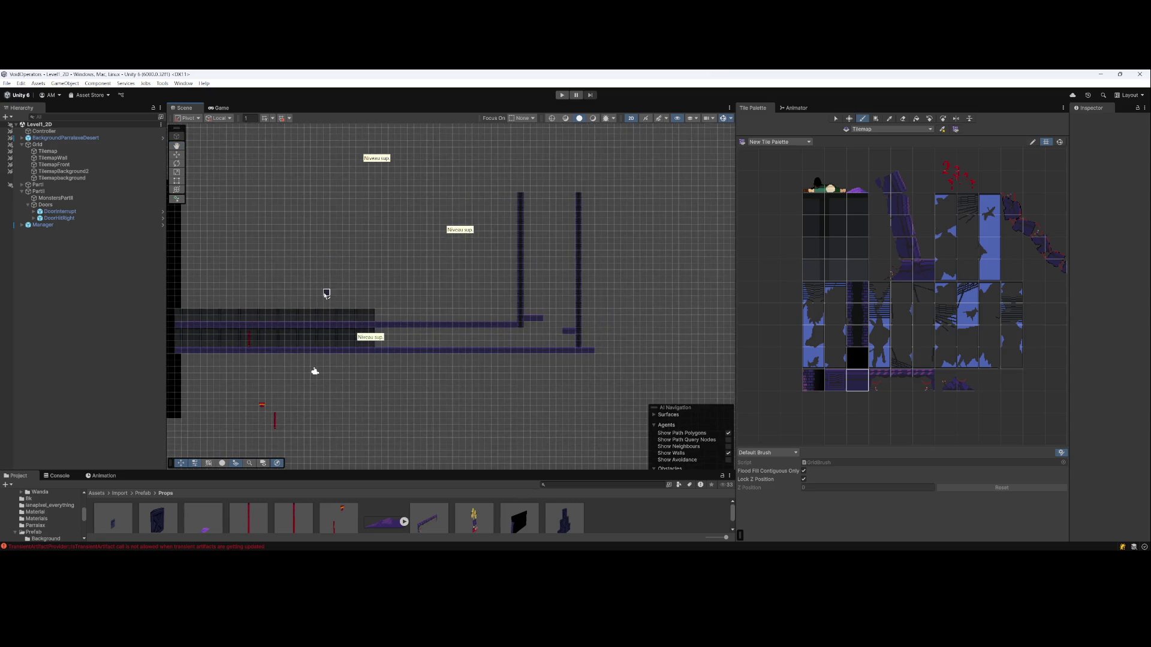
left_click(48, 151)
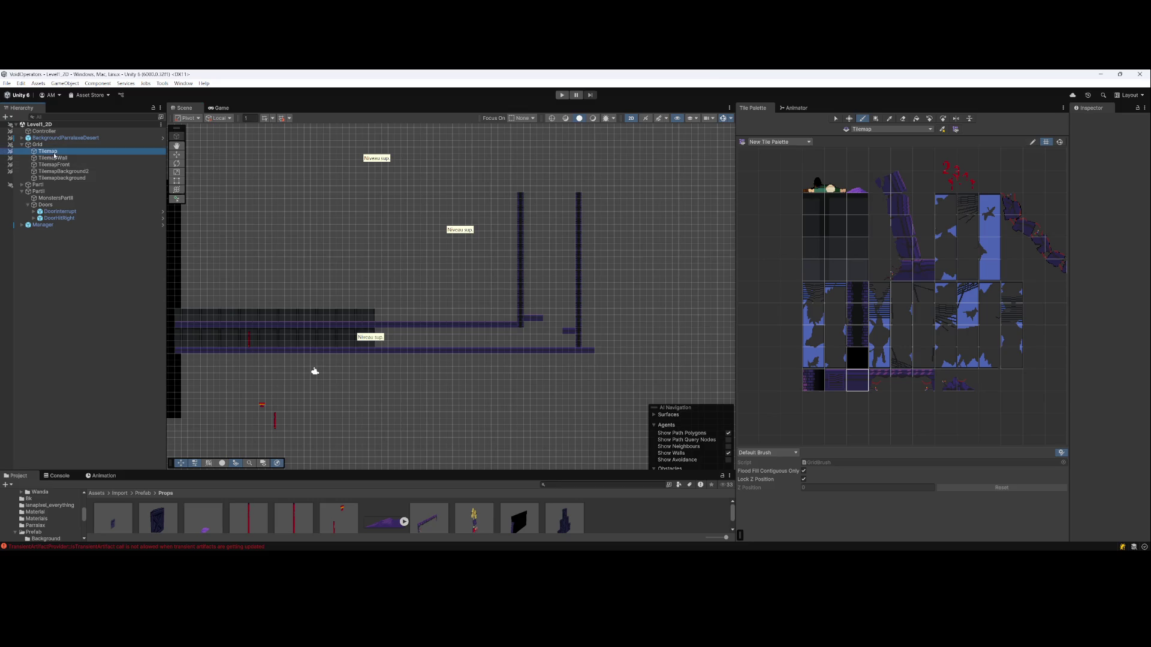
Undo and repaint the platform row between the pillars, deselect, and enter Play mode
scroll(515, 331, "up", 1)
scroll(514, 330, "up", 1)
mouse_move(466, 323)
left_mouse_down()
mouse_move(582, 323)
mouse_move(638, 308)
mouse_move(516, 318)
left_mouse_up()
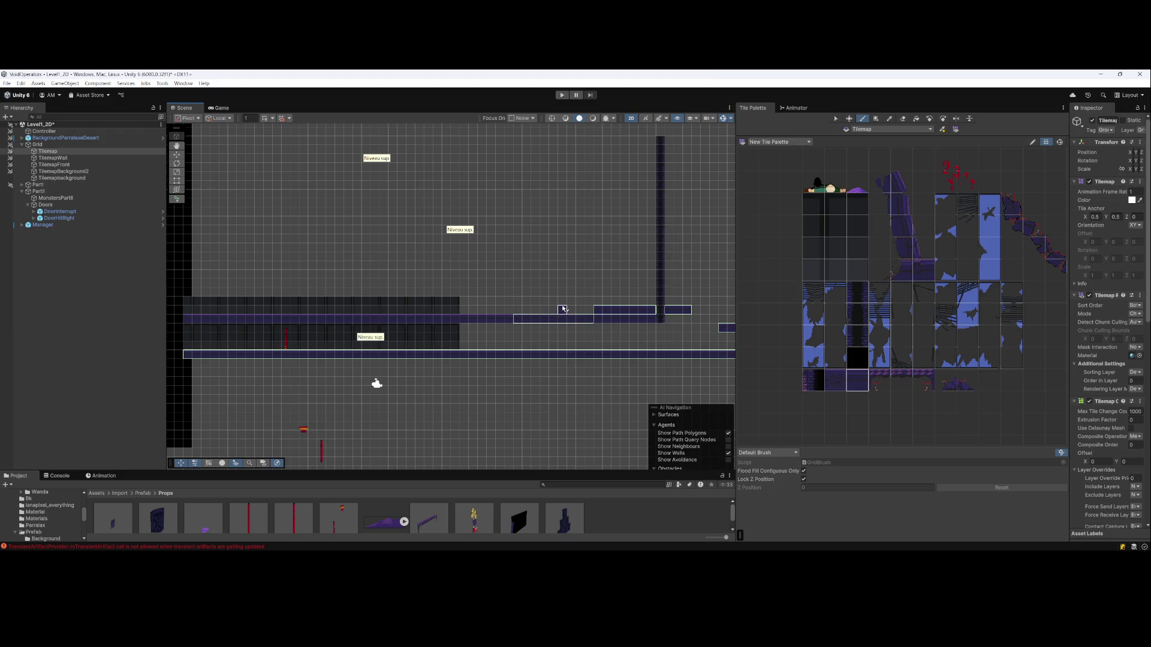
key("ctrl+z")
left_click_drag(644, 310, 480, 308)
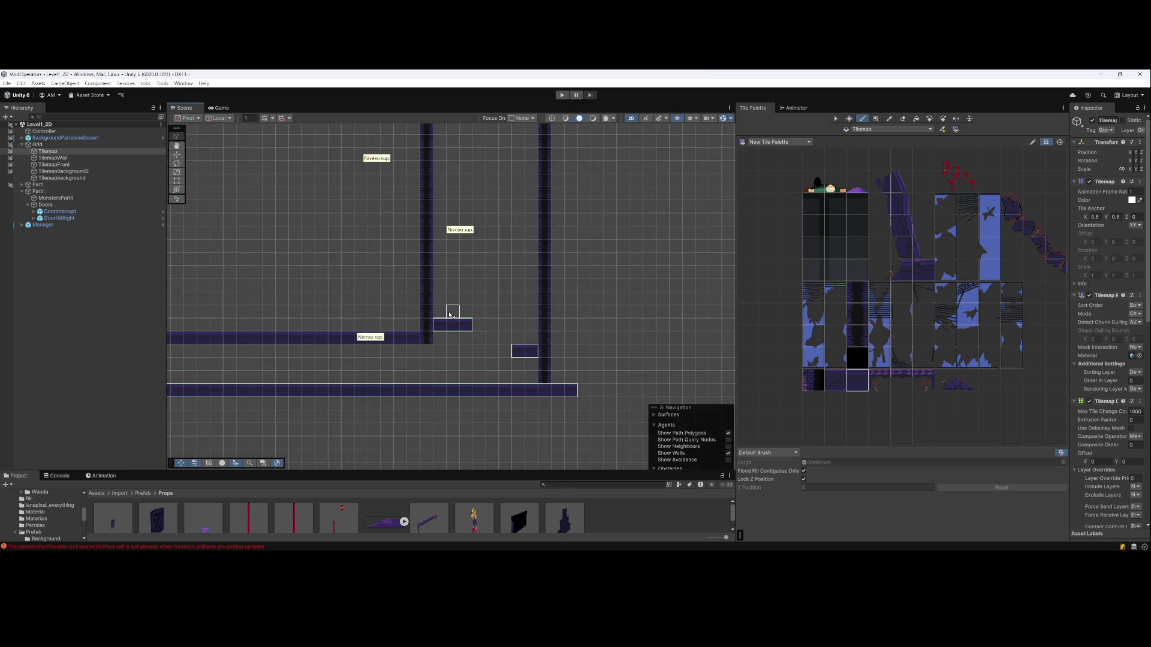
left_click(36, 318)
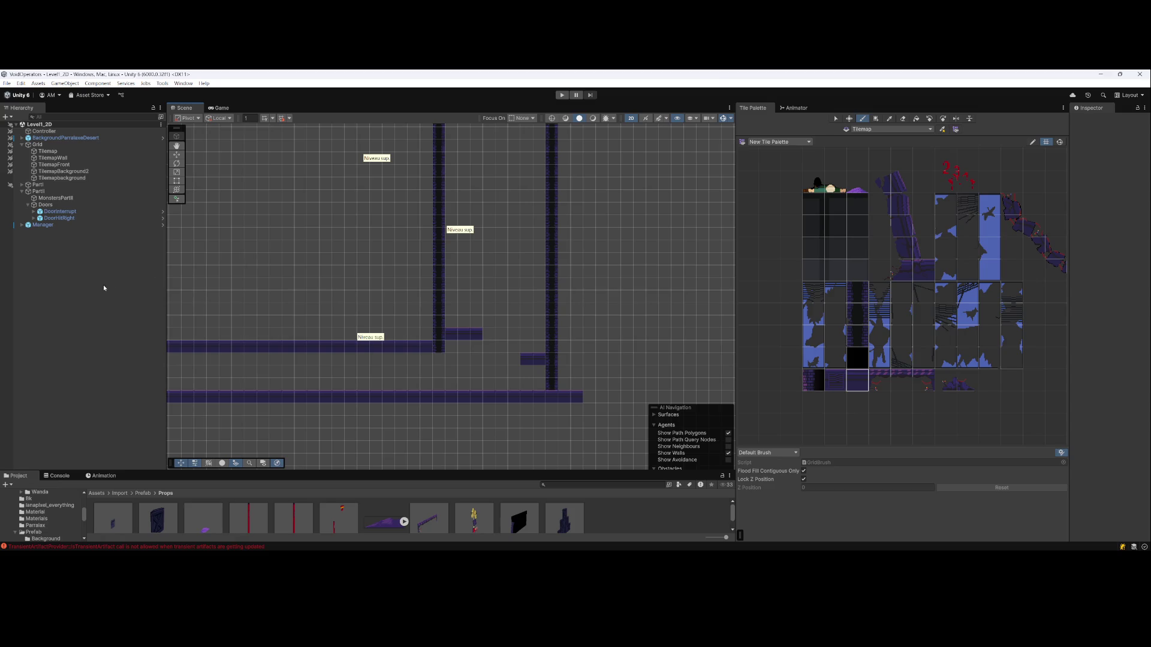
left_click(562, 95)
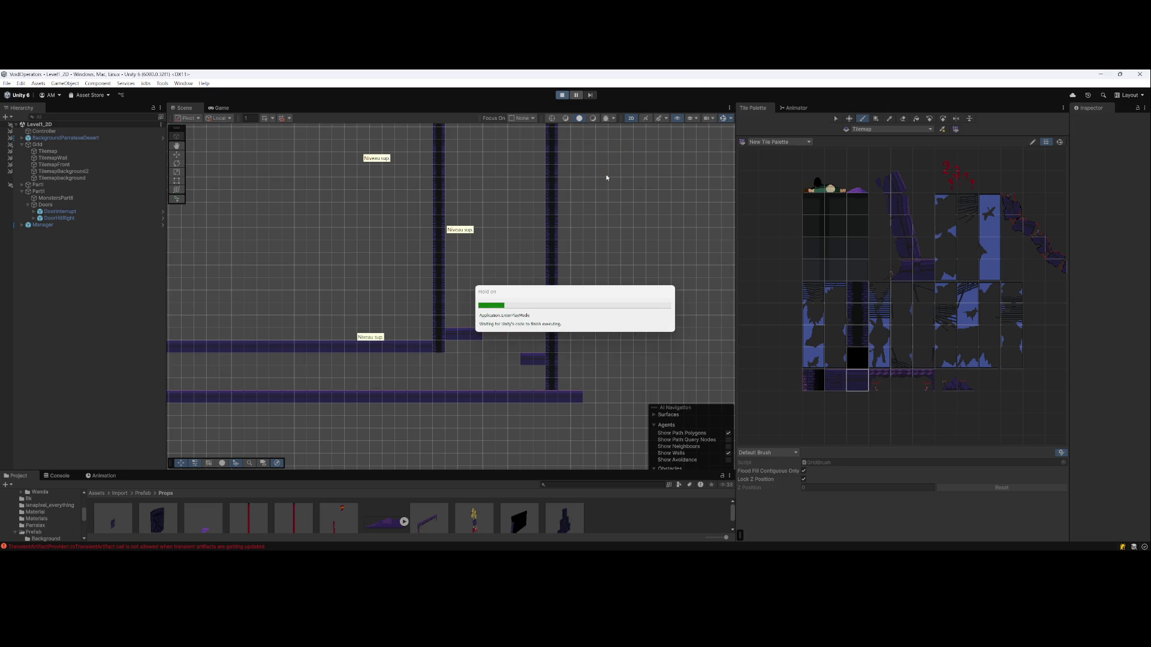
Load the 2D - 1 mission from the Mission 1 menu
key("d")
left_click(562, 258)
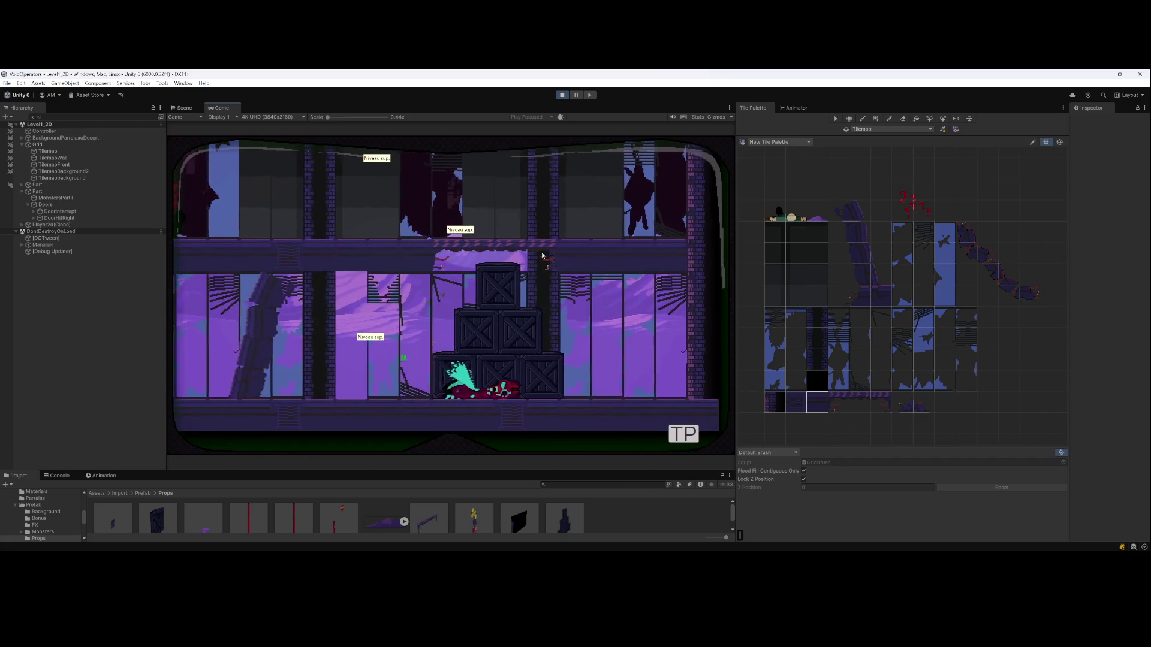
key("Escape")
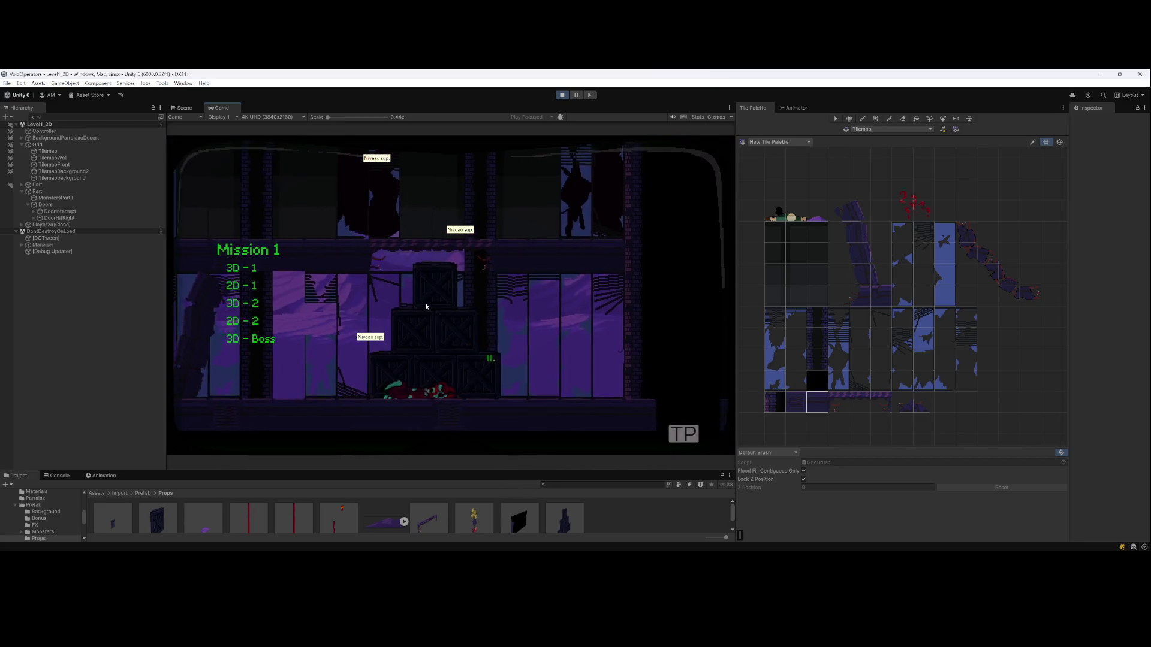
left_click(238, 307)
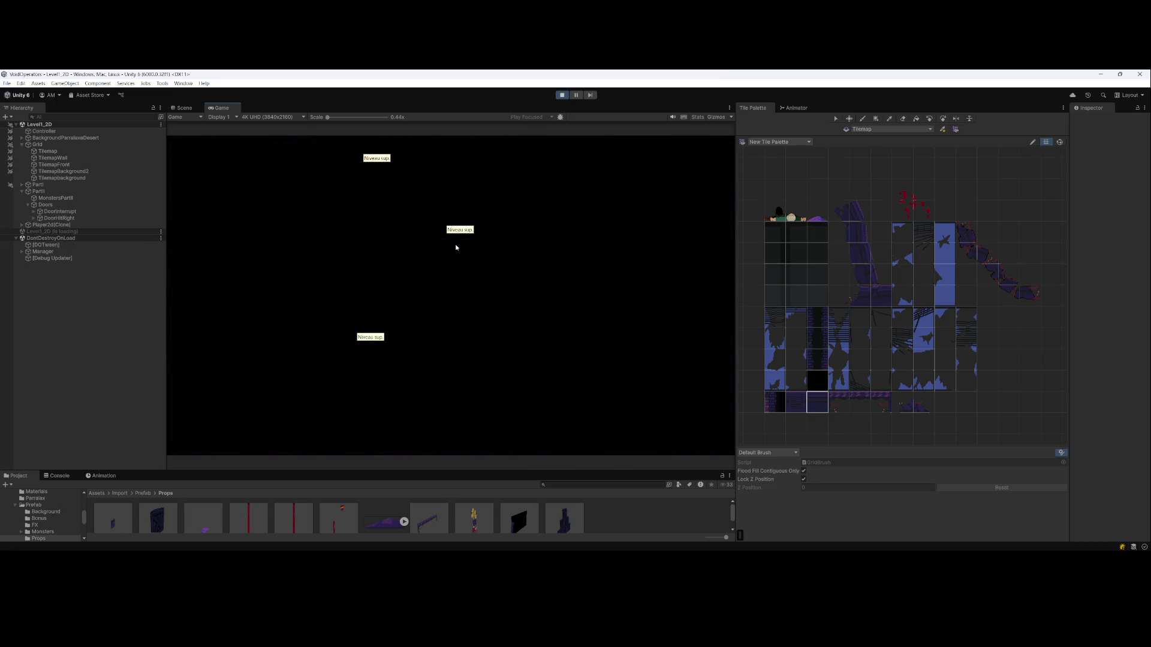
Walk the character right past the dark wall, then back left toward the red door
key("d")
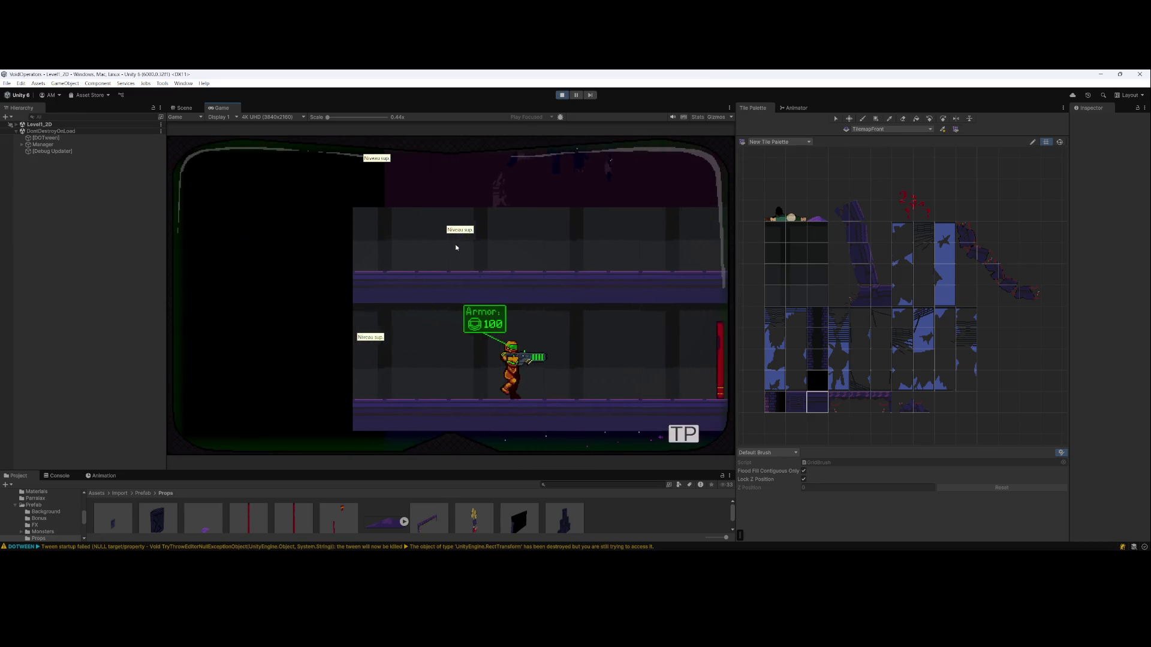
key("d")
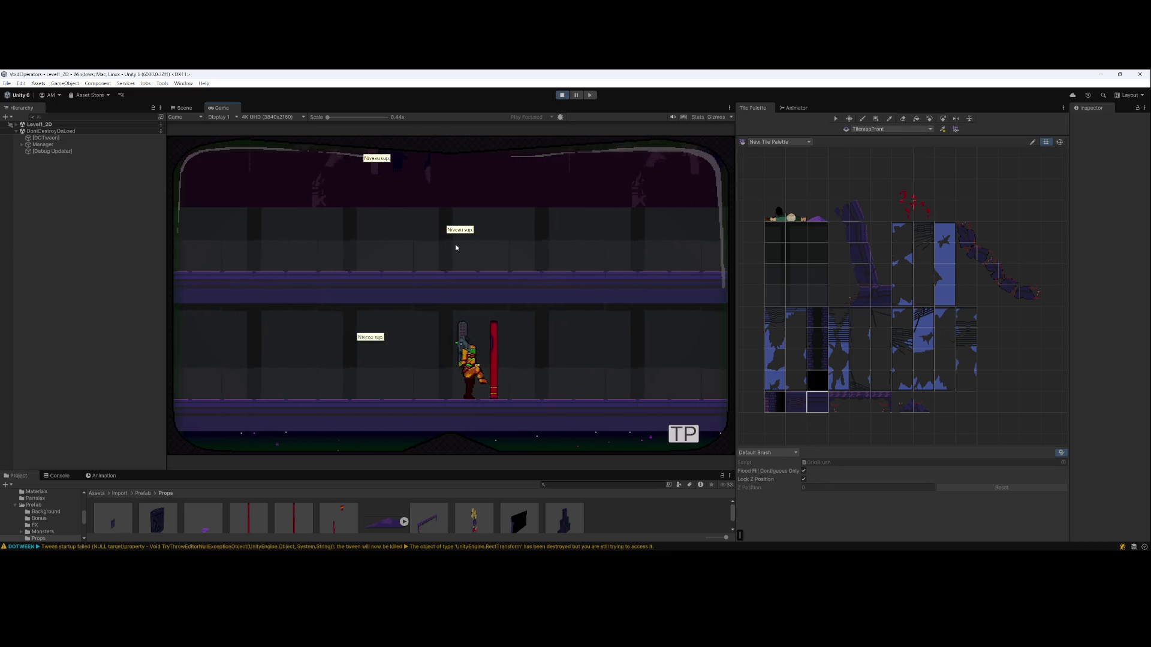
key("d")
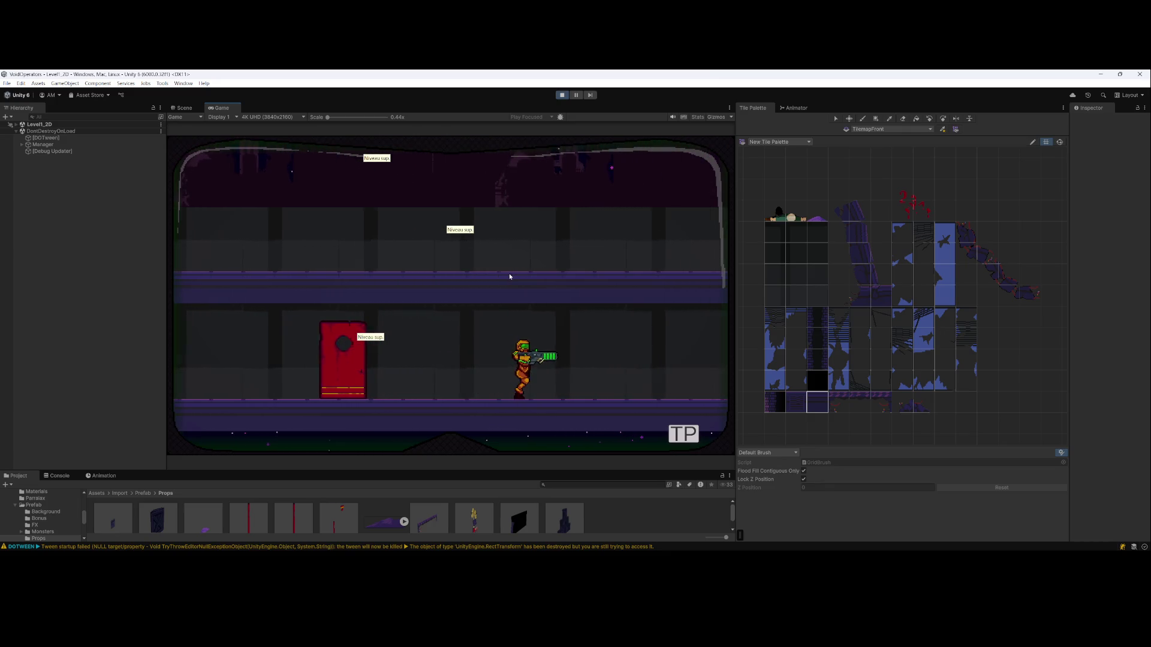
key("d")
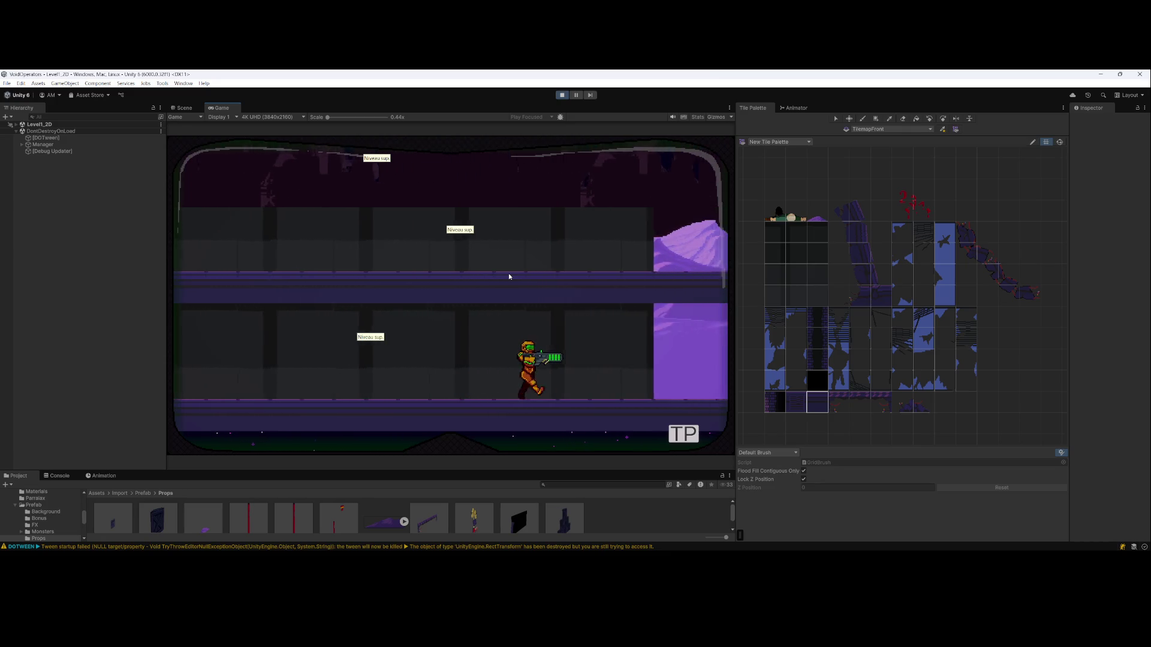
key("d")
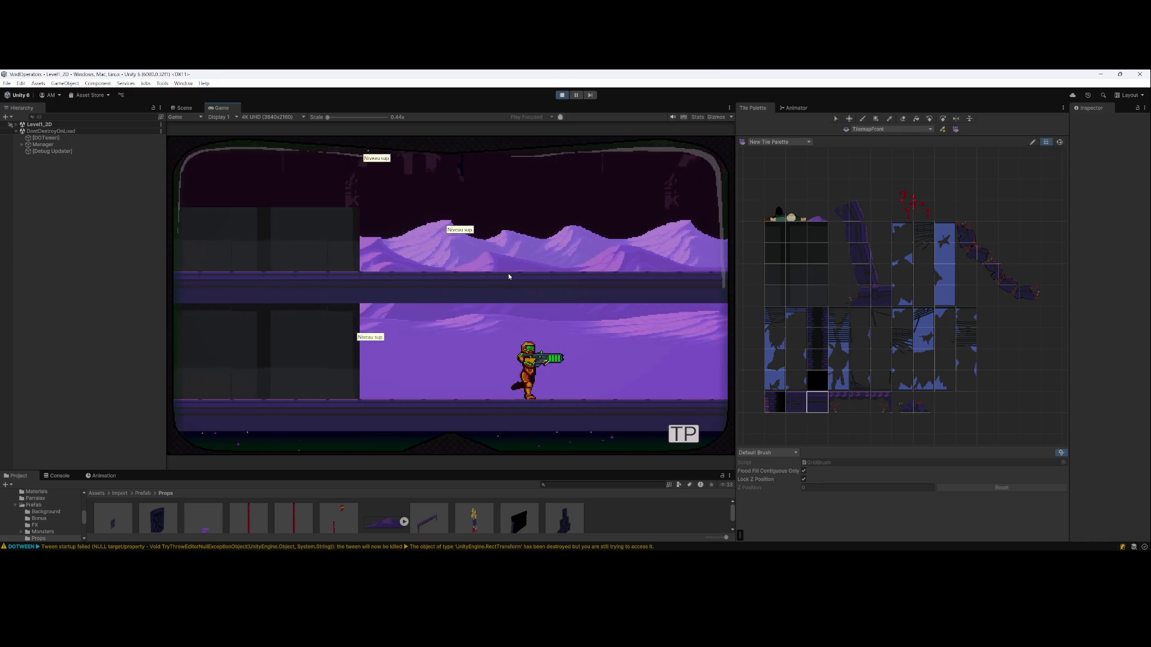
key("a")
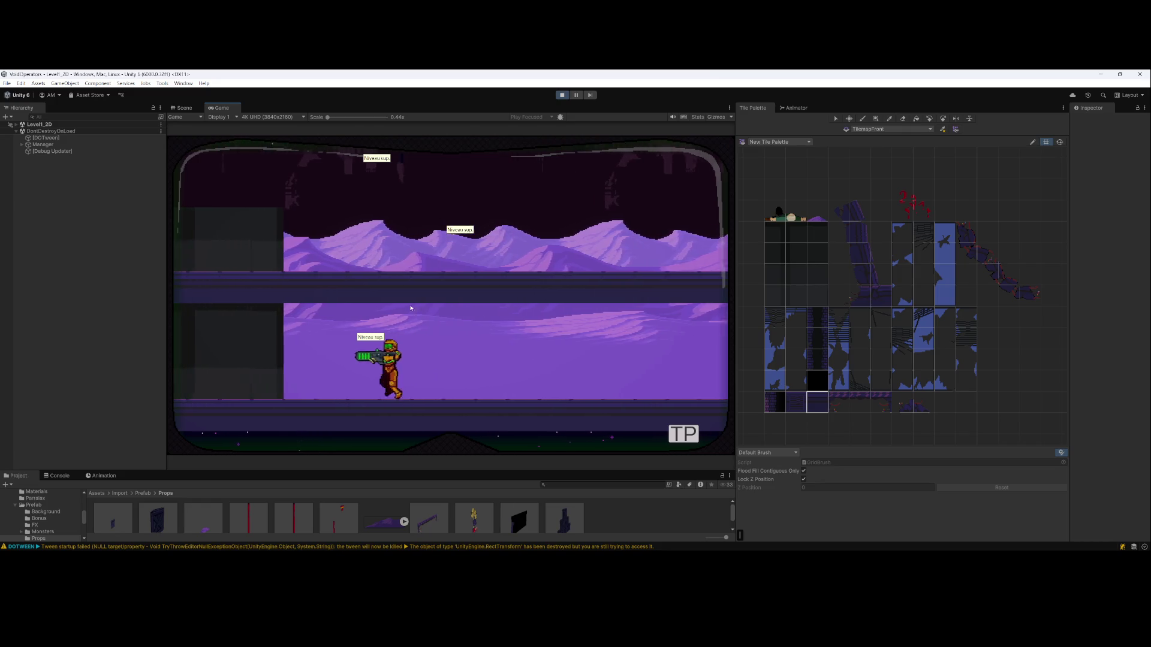
key("a")
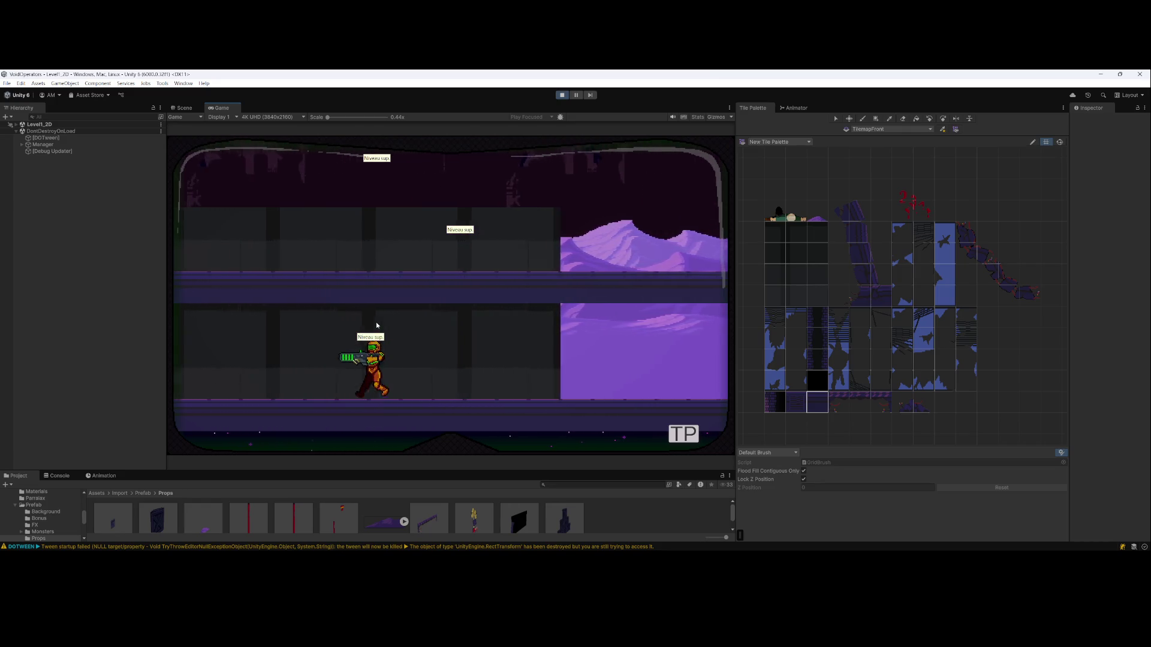
key("a")
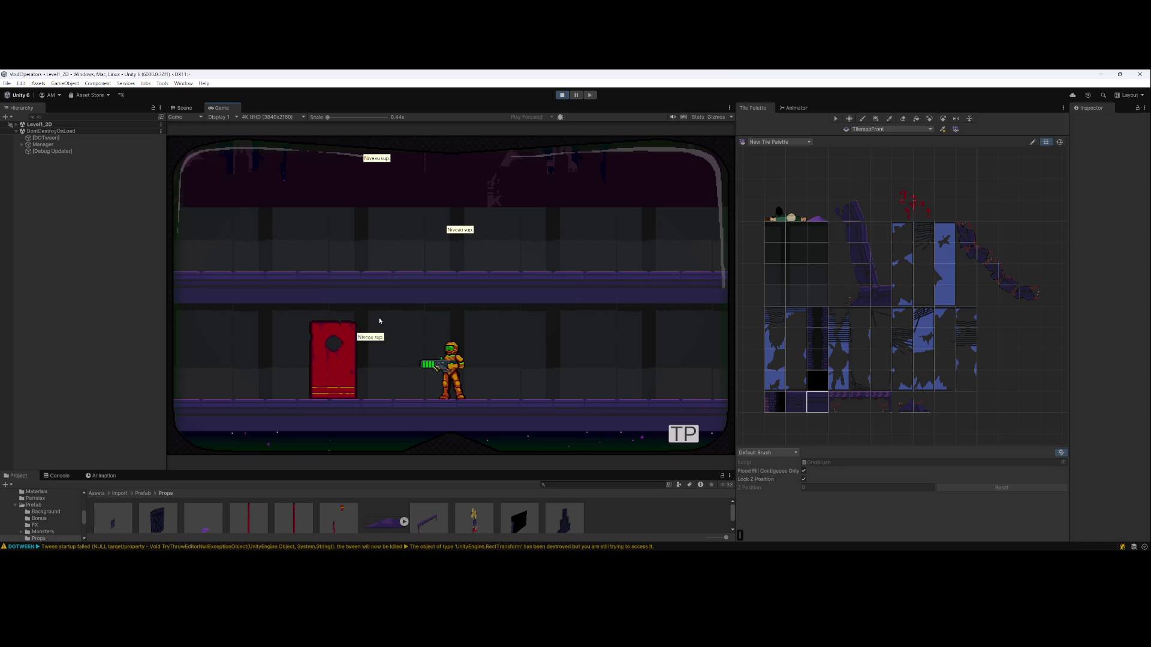
Walk the character left, then right until the red door comes into view
key("a")
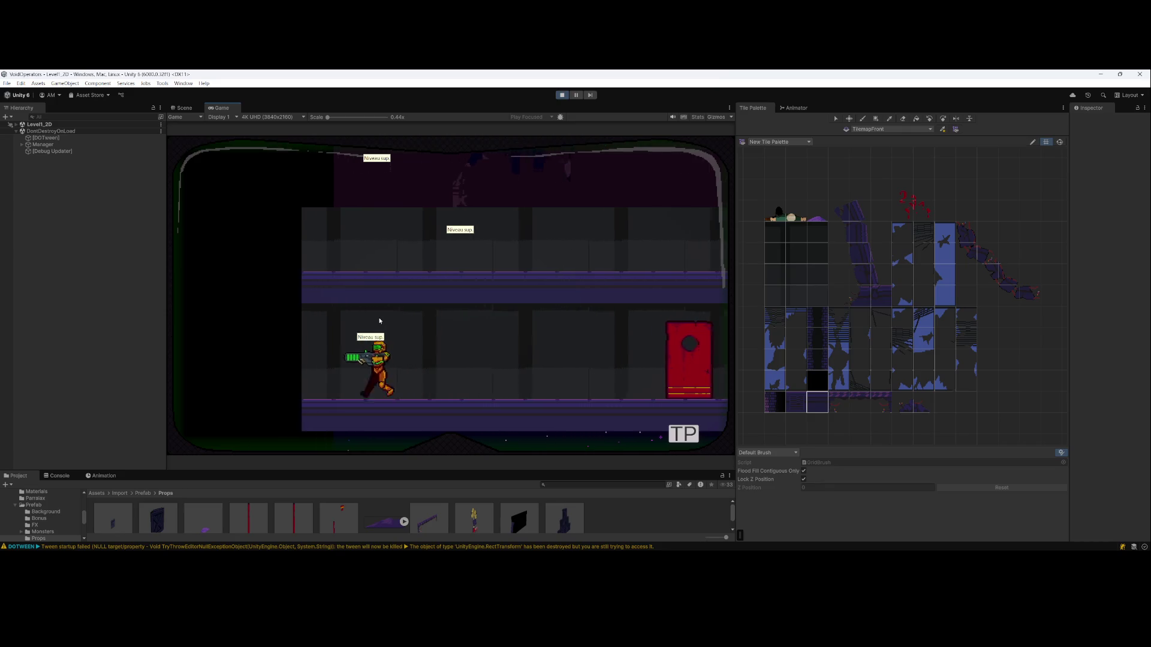
key("d")
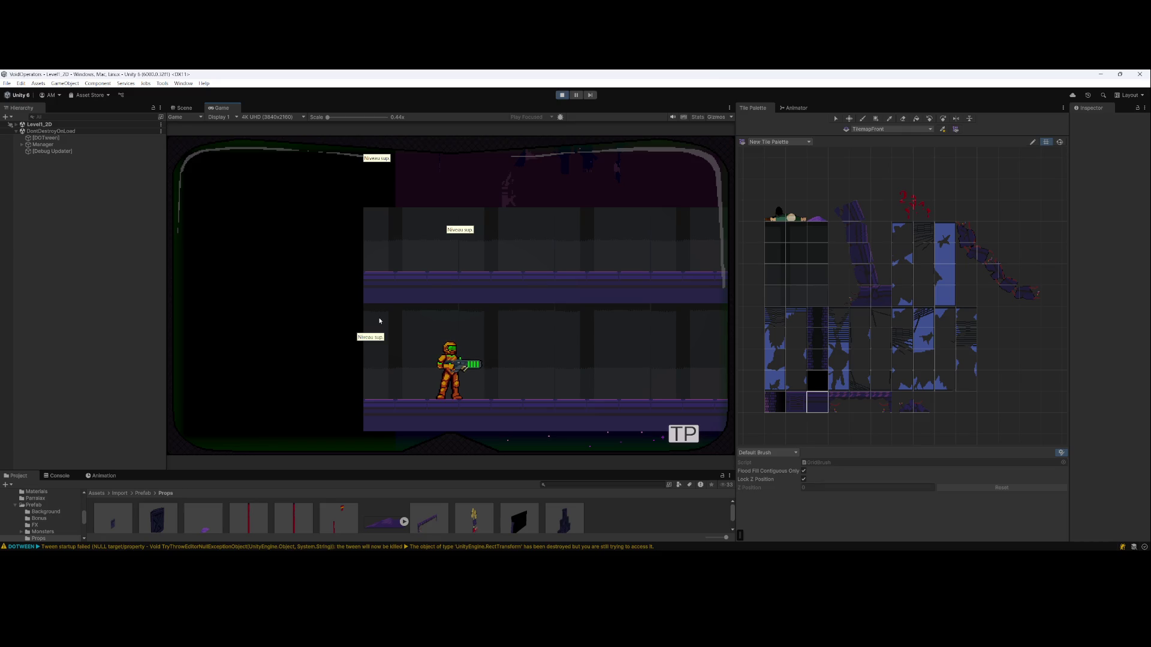
key("d")
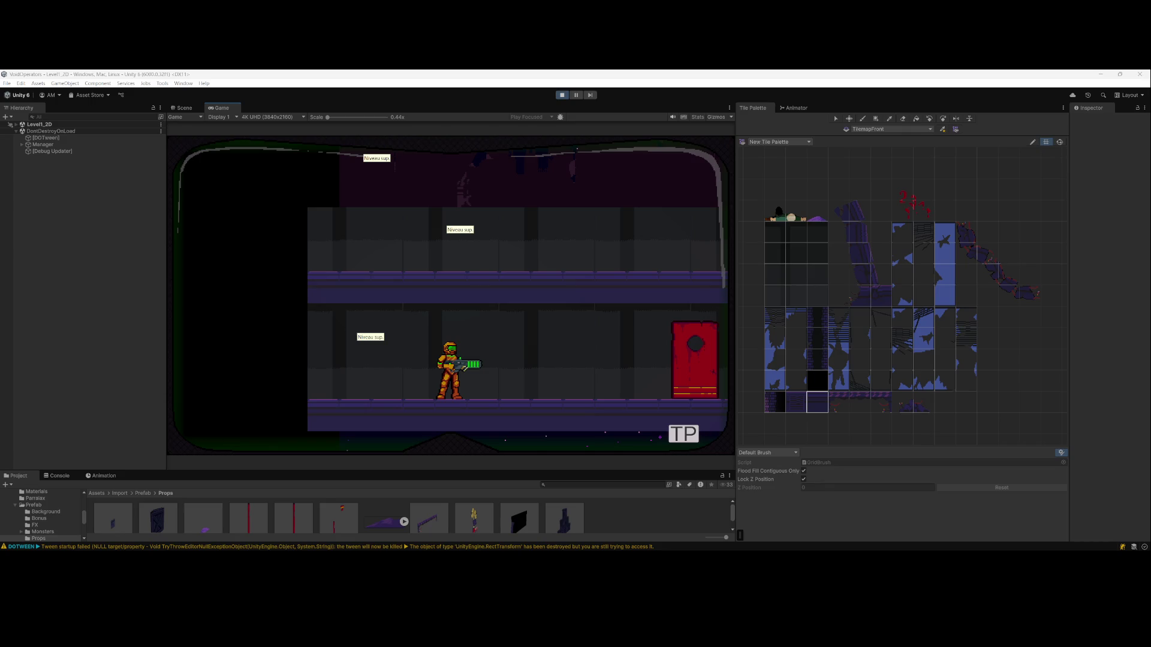
Walk the player right past the red door and in among the pillars
key("d")
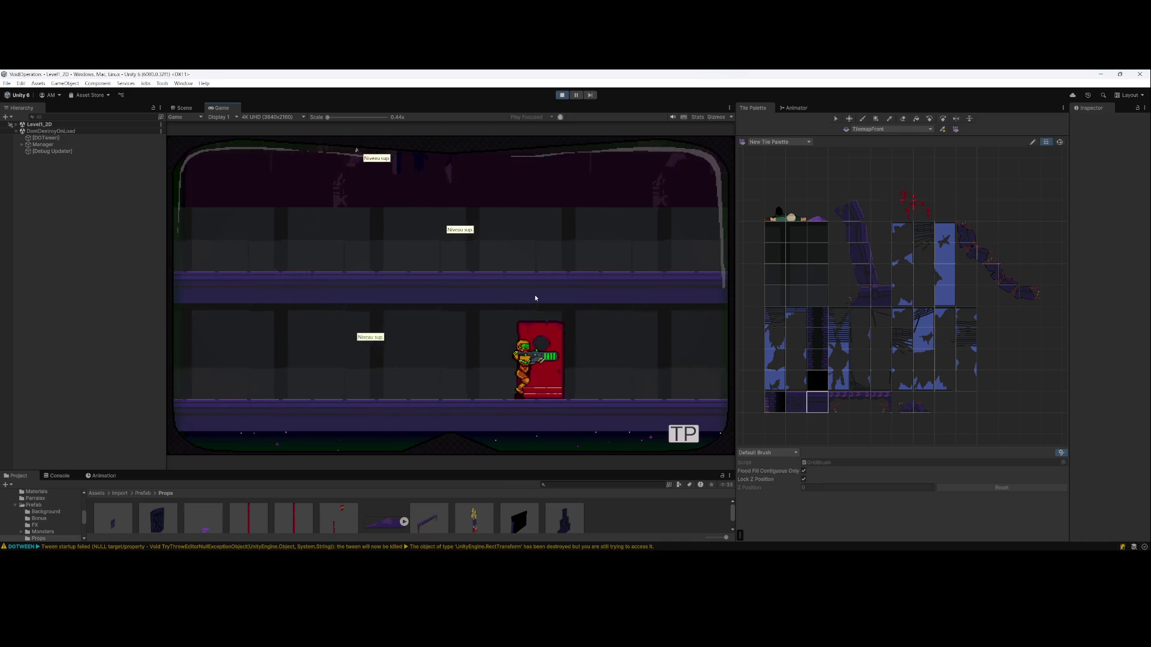
key("d")
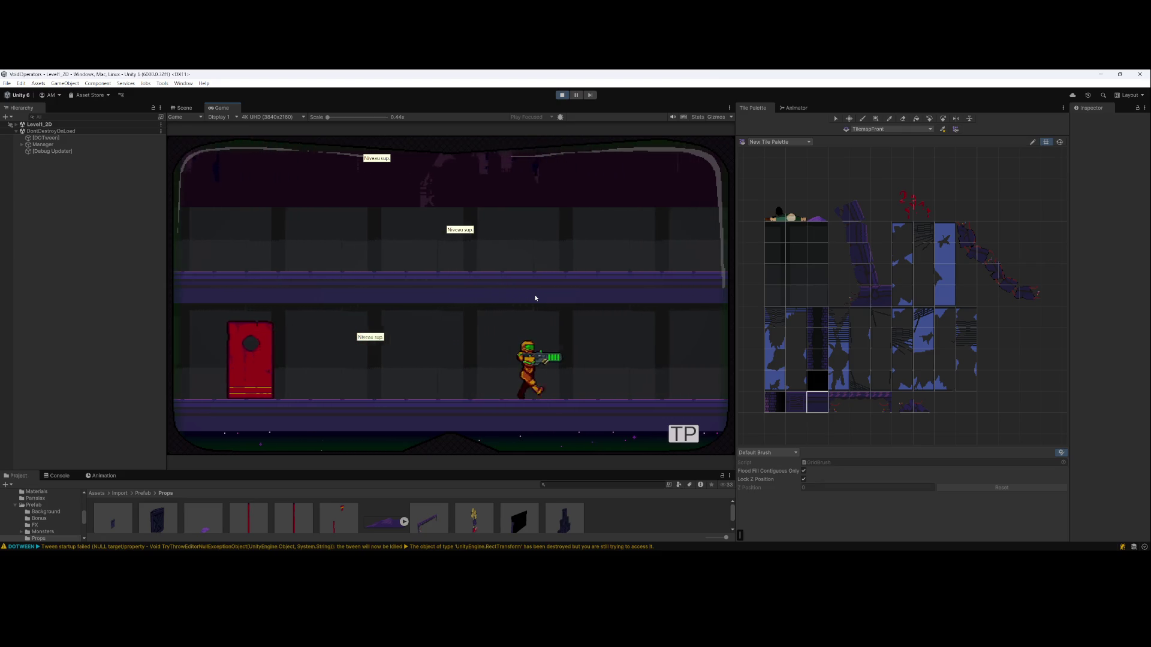
key("d")
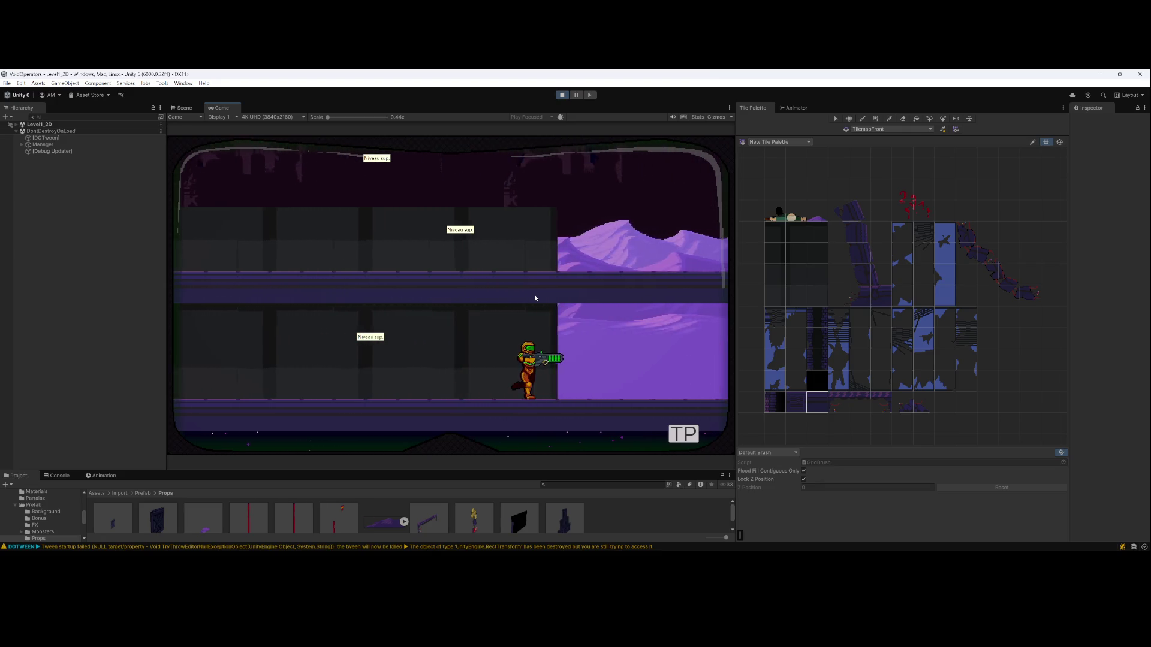
key("d")
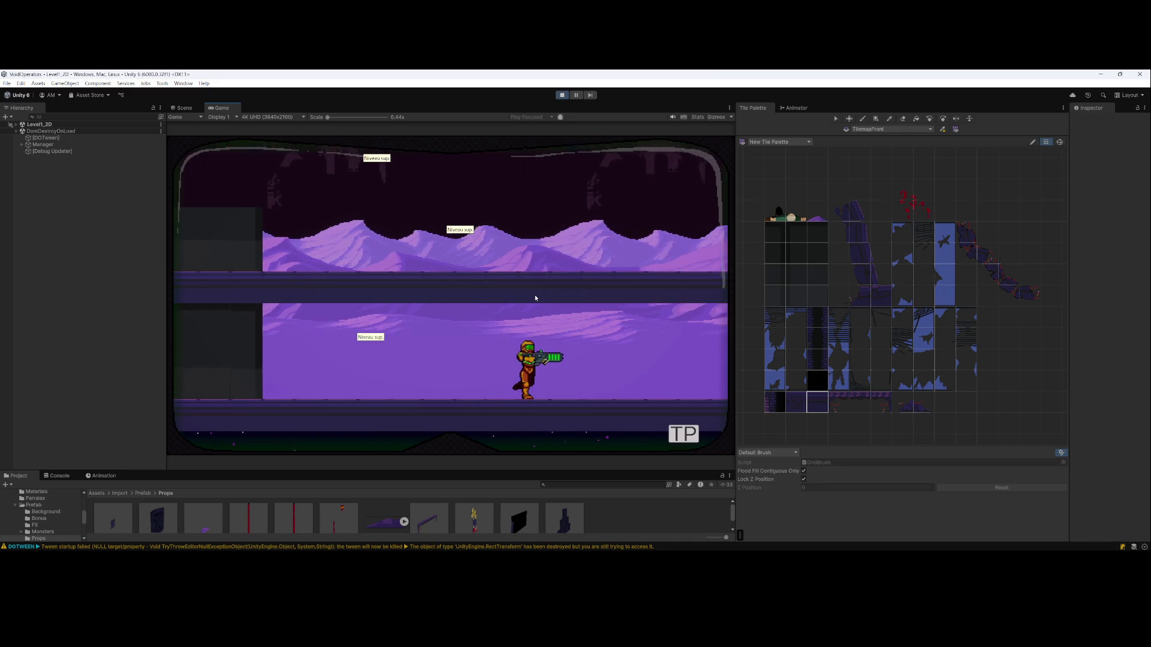
key("d")
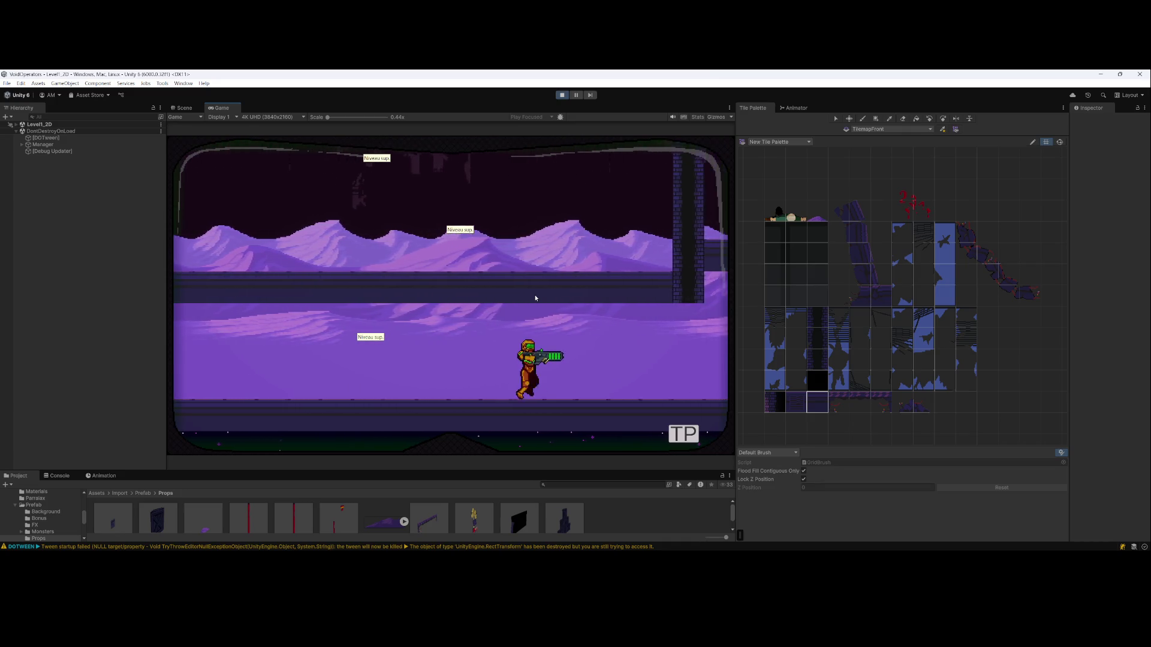
key("d")
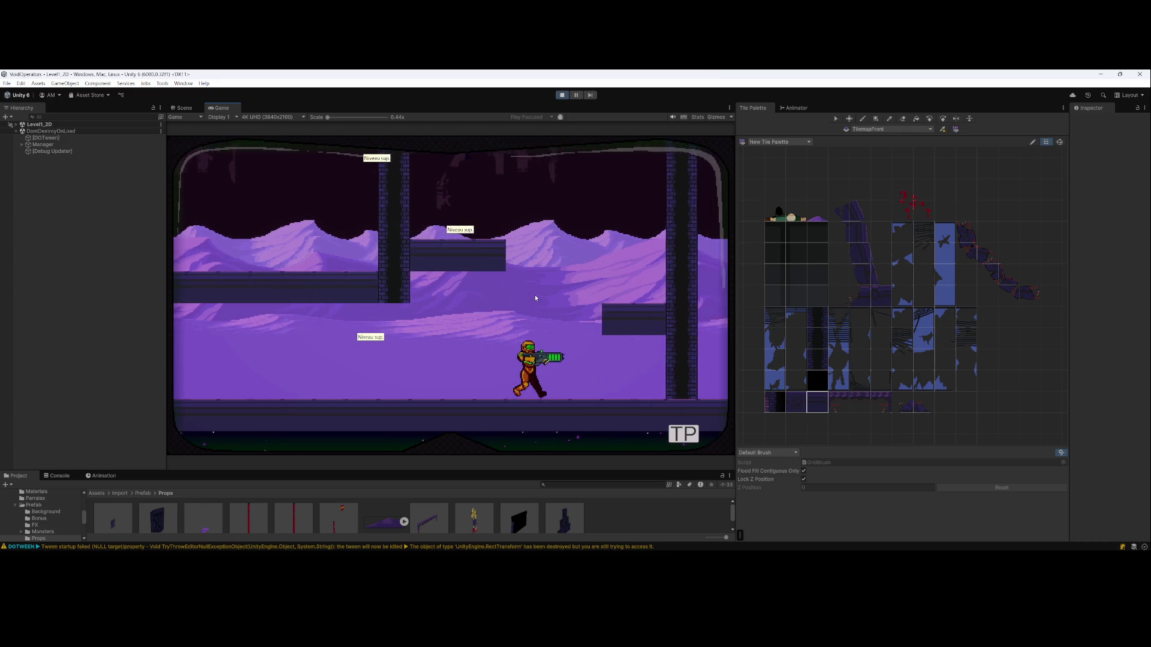
key("d")
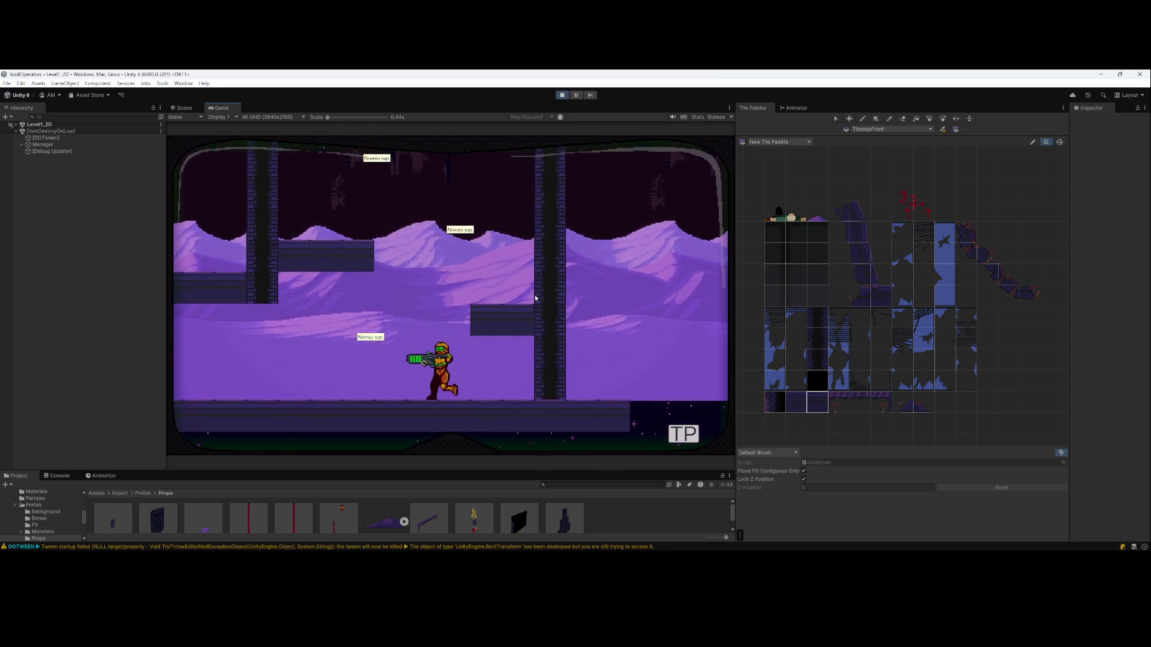
Jump and move the player around the platforms, then stop Play mode and dismiss the prompt
key("space")
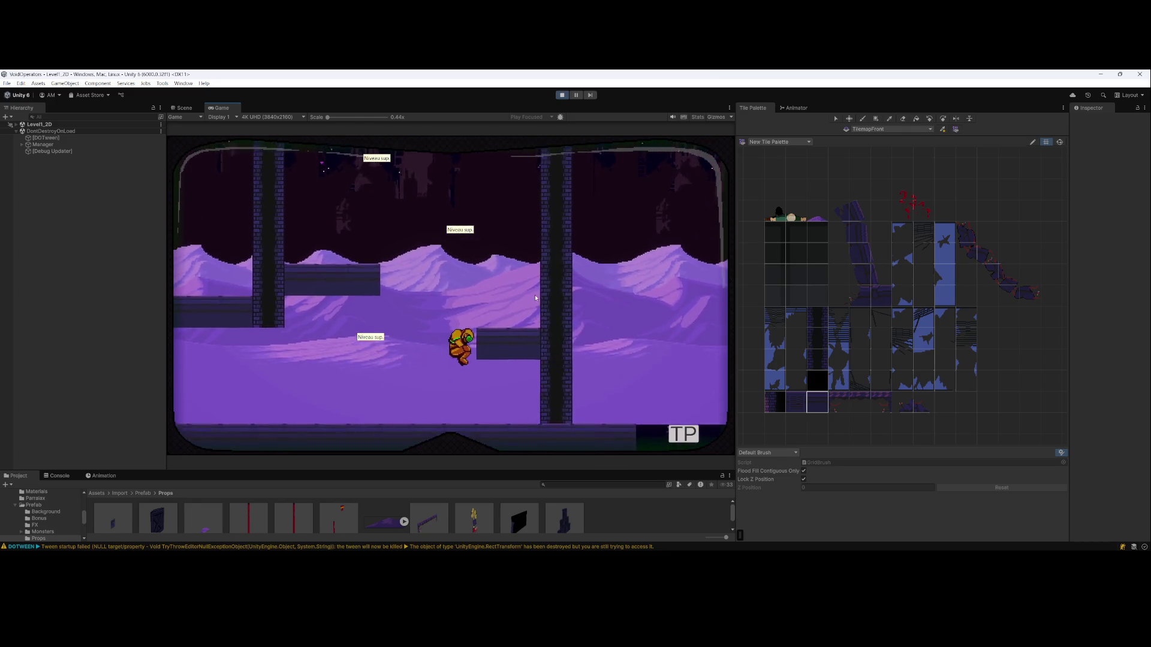
key("space")
key("a")
key("d")
key("space")
key("a")
key("d")
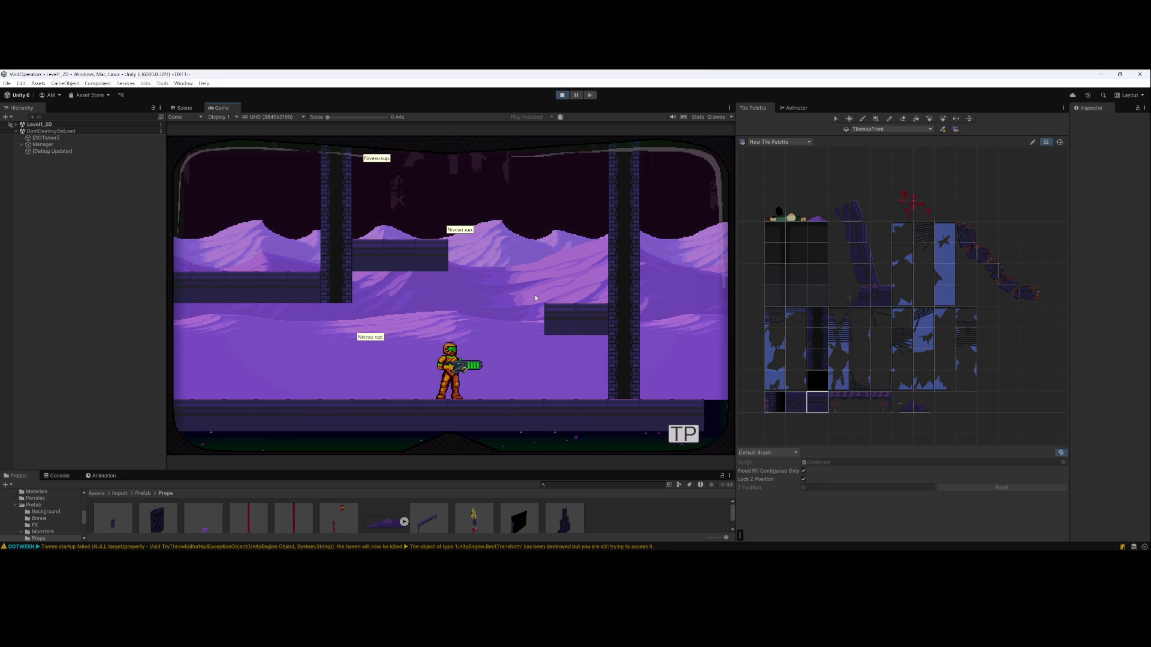
key("d")
key("a")
key("space")
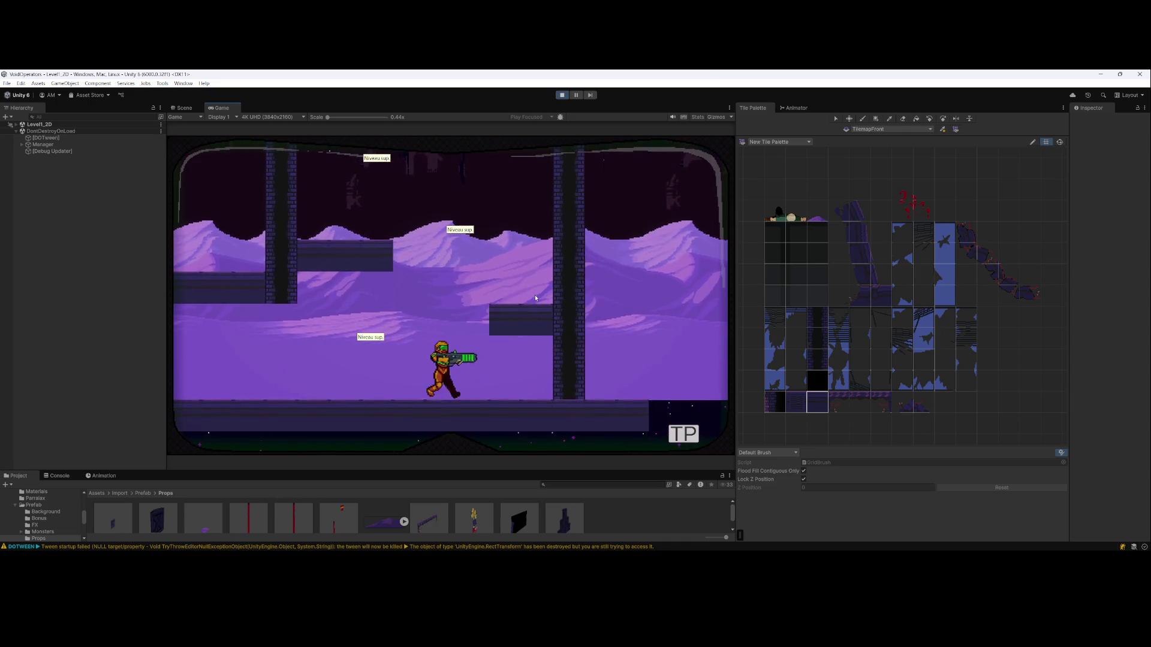
left_click(561, 94)
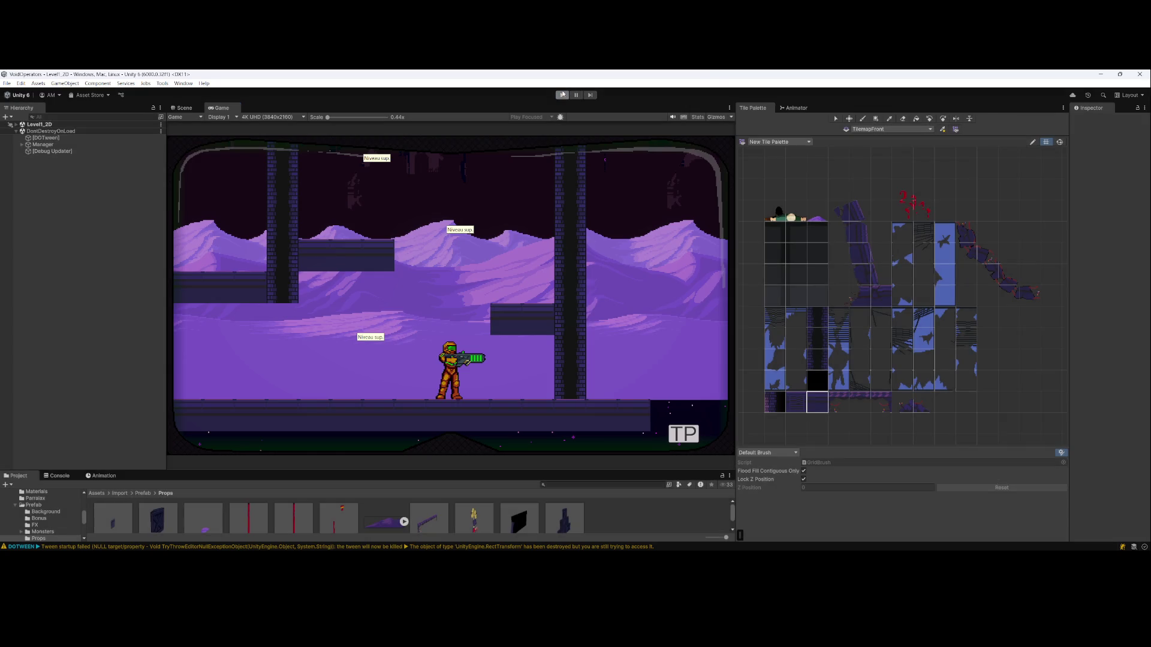
left_click(642, 262)
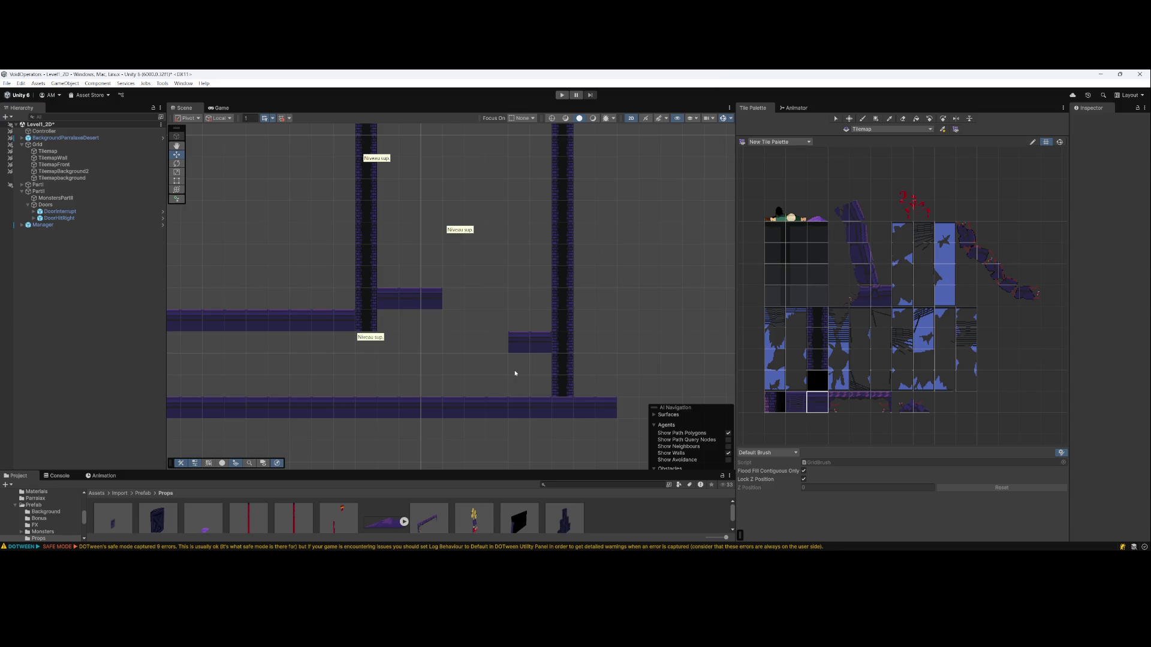
scroll(491, 330, "up", 5)
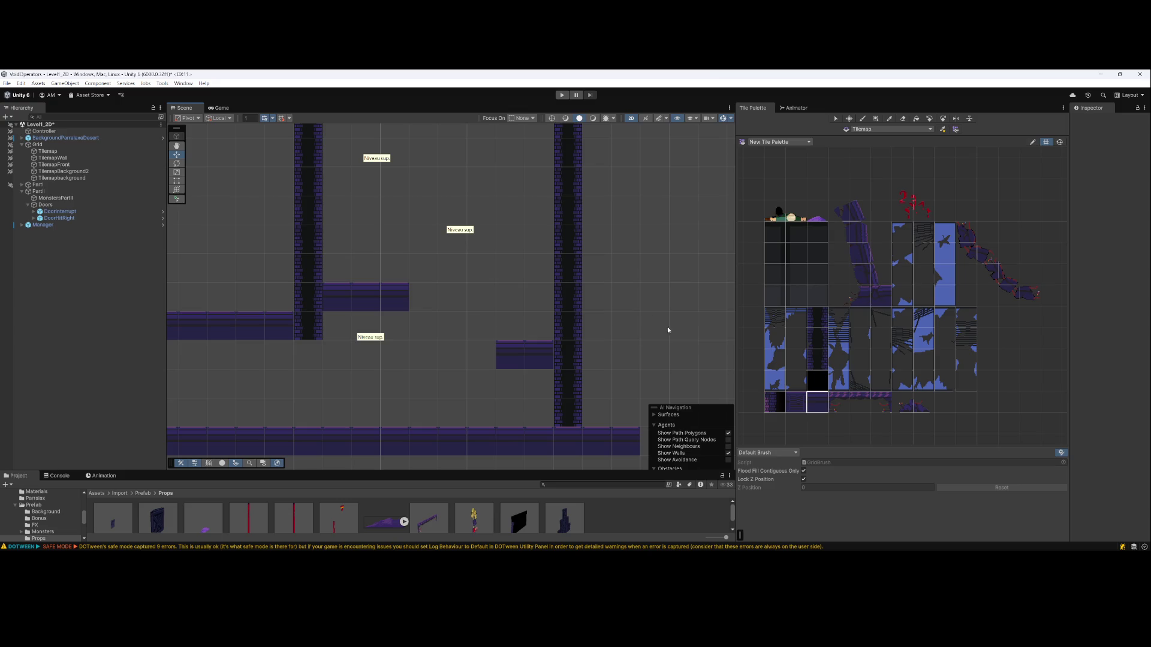
left_click(48, 151)
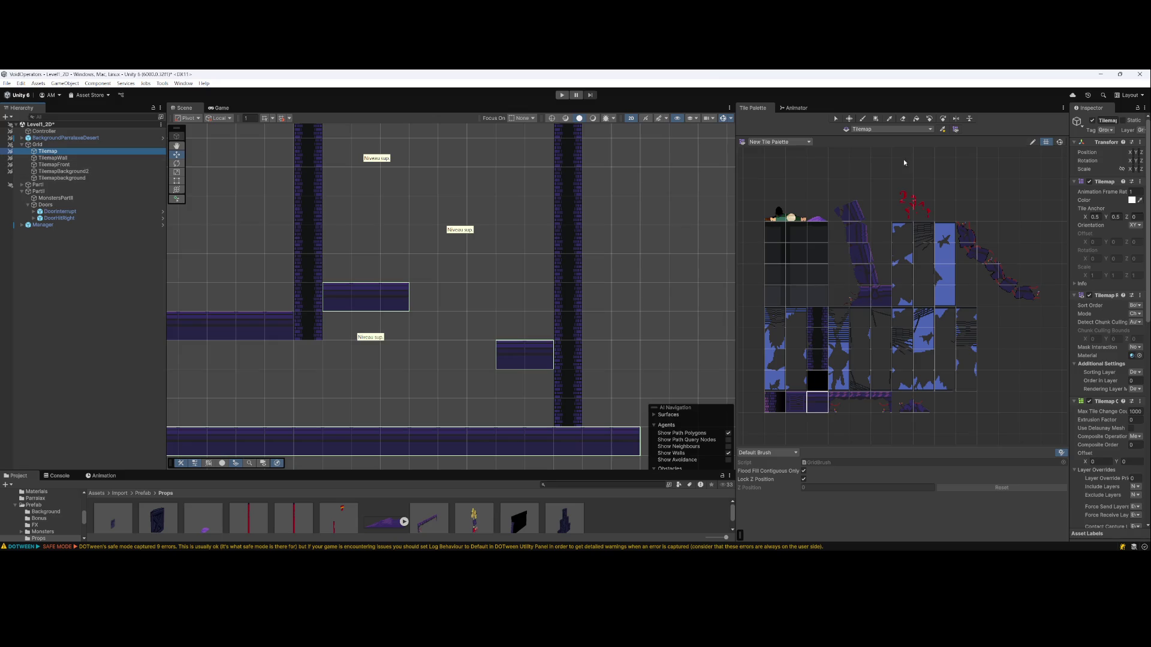
Erase the two-tile and three-tile floating platforms on Tilemap with the Eraser
left_click(787, 194)
left_click(508, 316)
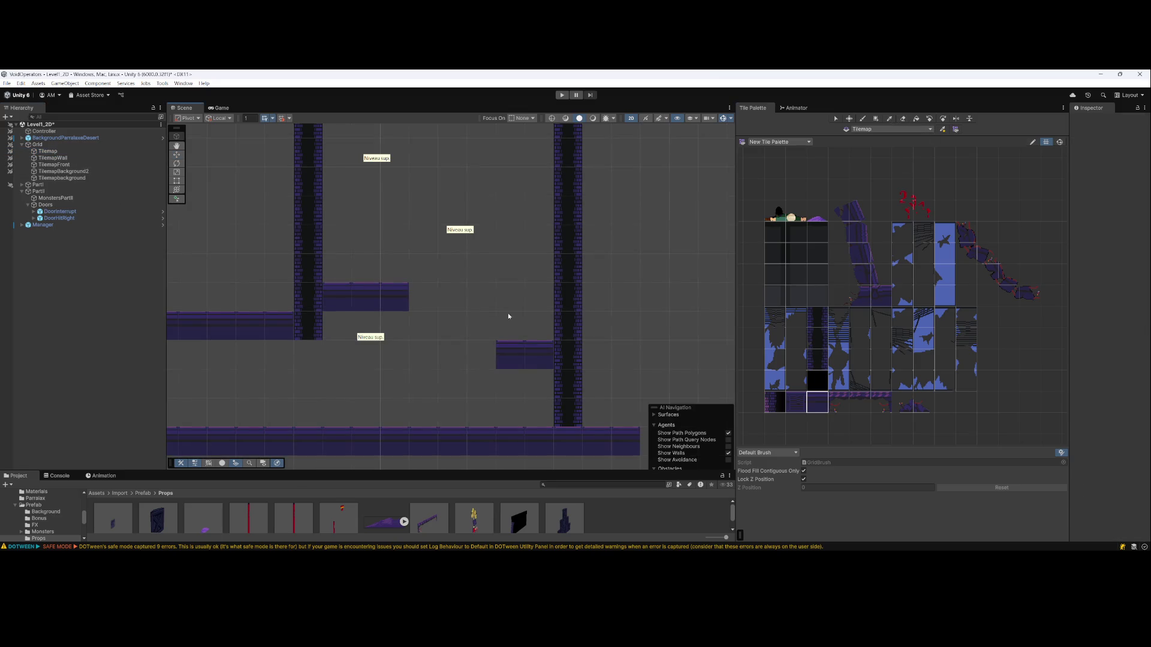
left_click(48, 151)
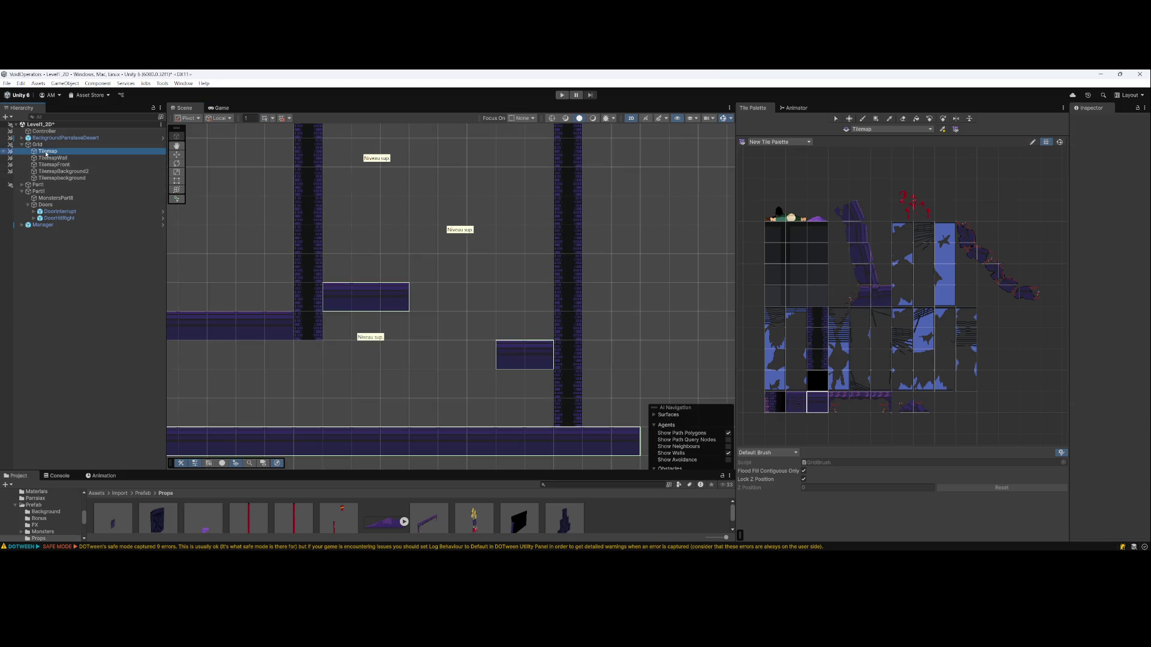
left_click(903, 118)
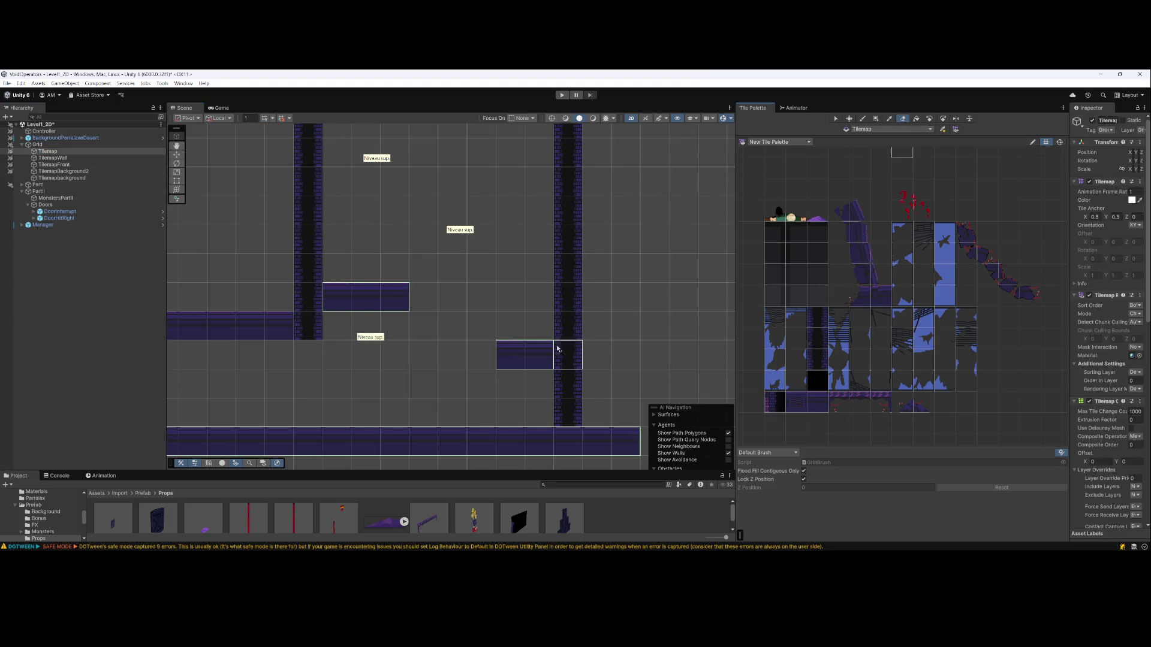
left_click_drag(511, 356, 537, 359)
left_click_drag(366, 297, 344, 300)
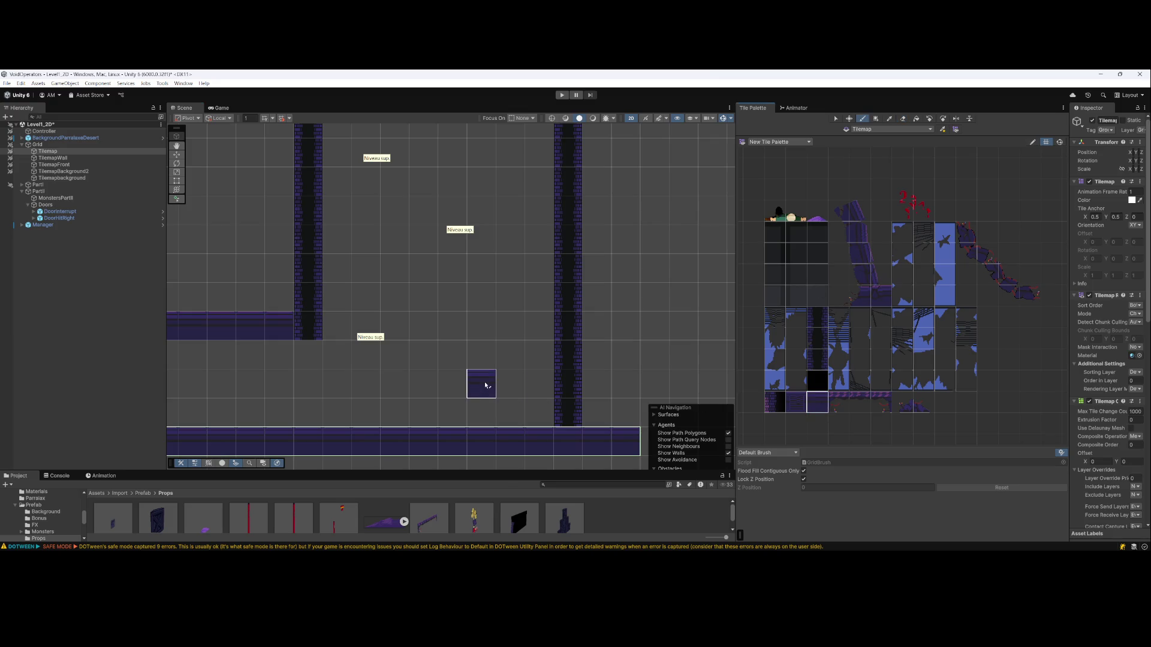
Paint the tile extending the platform and both rows of the floor block beside the right pillar
left_click(538, 383)
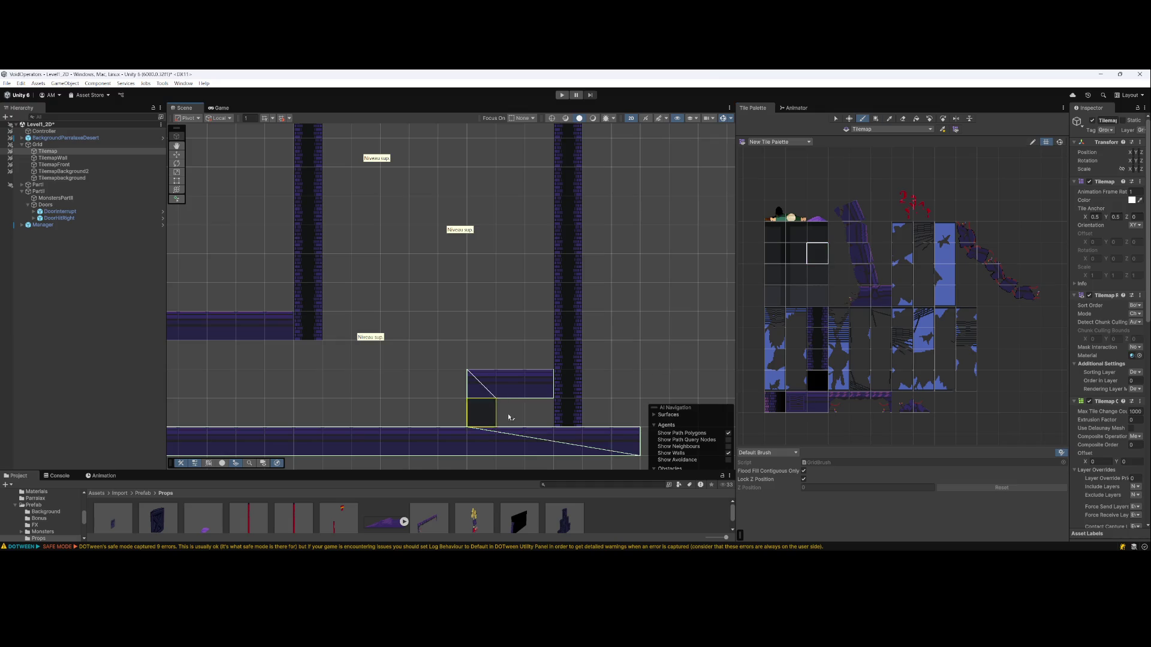
left_click_drag(510, 418, 539, 418)
left_click_drag(639, 298, 697, 305)
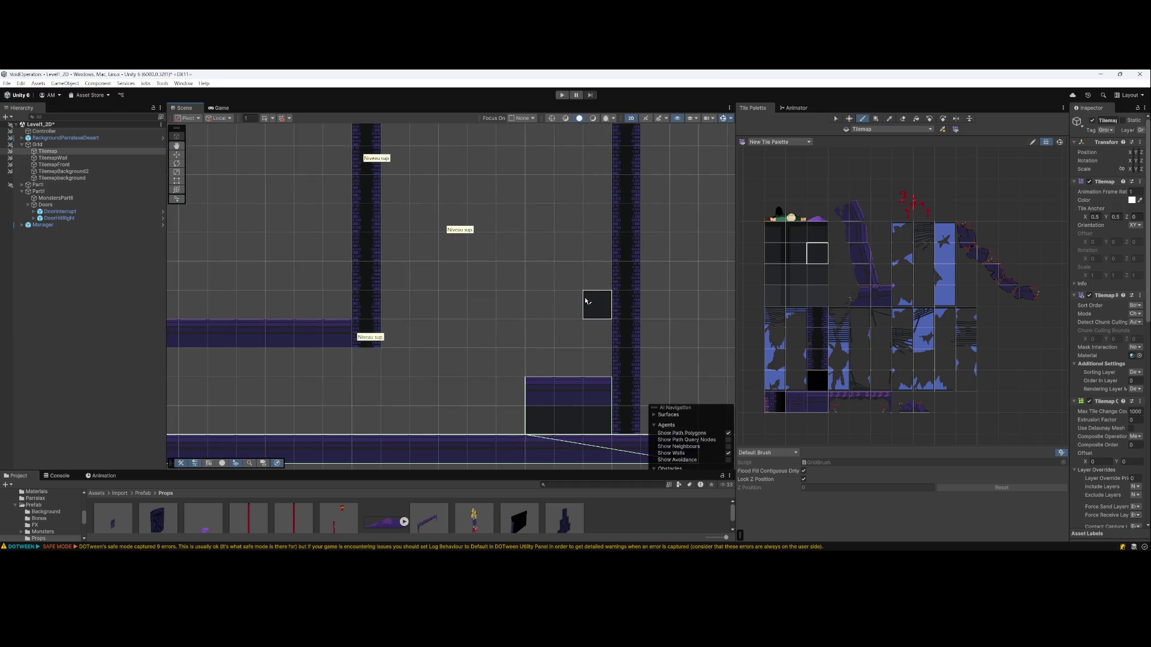
Pan the Scene view left and up, then deselect the Tilemap layer
left_click_drag(586, 301, 566, 303)
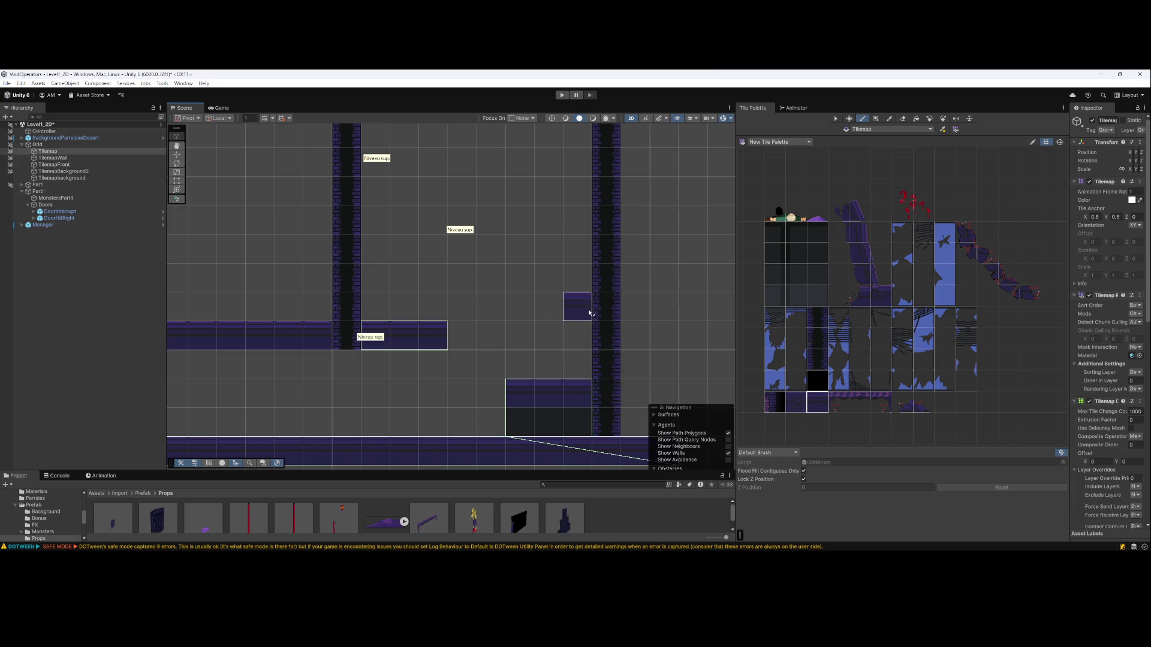
mouse_move(589, 312)
left_mouse_down()
mouse_move(513, 264)
mouse_move(405, 312)
mouse_move(489, 321)
mouse_move(496, 180)
mouse_move(462, 214)
left_mouse_up()
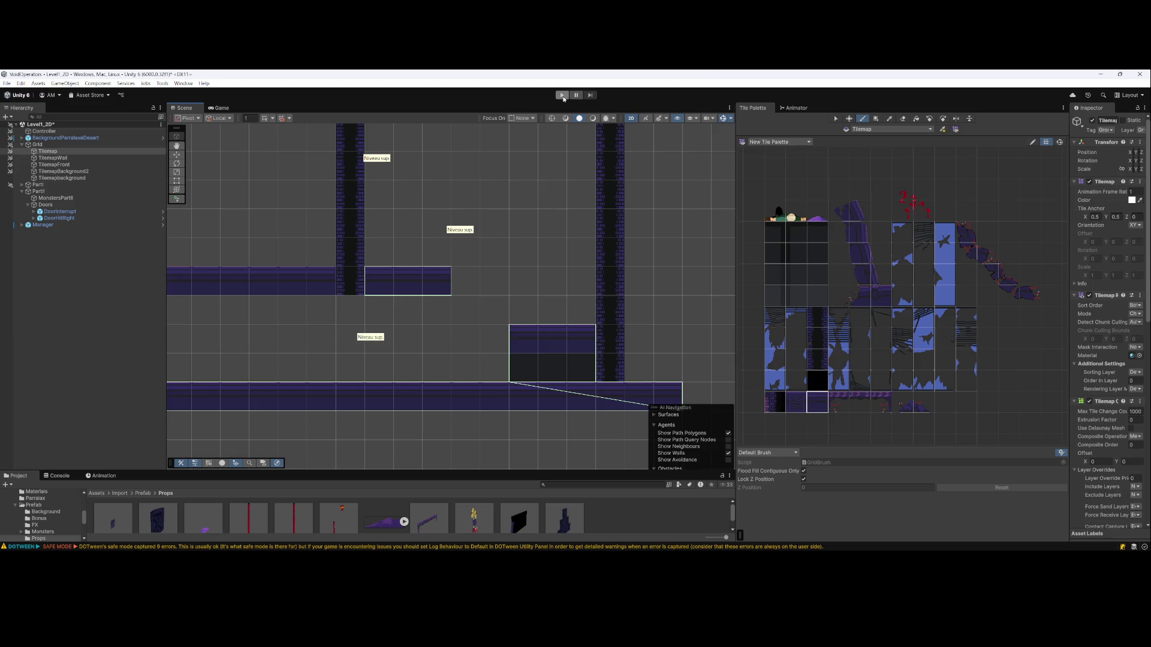
left_click(74, 340)
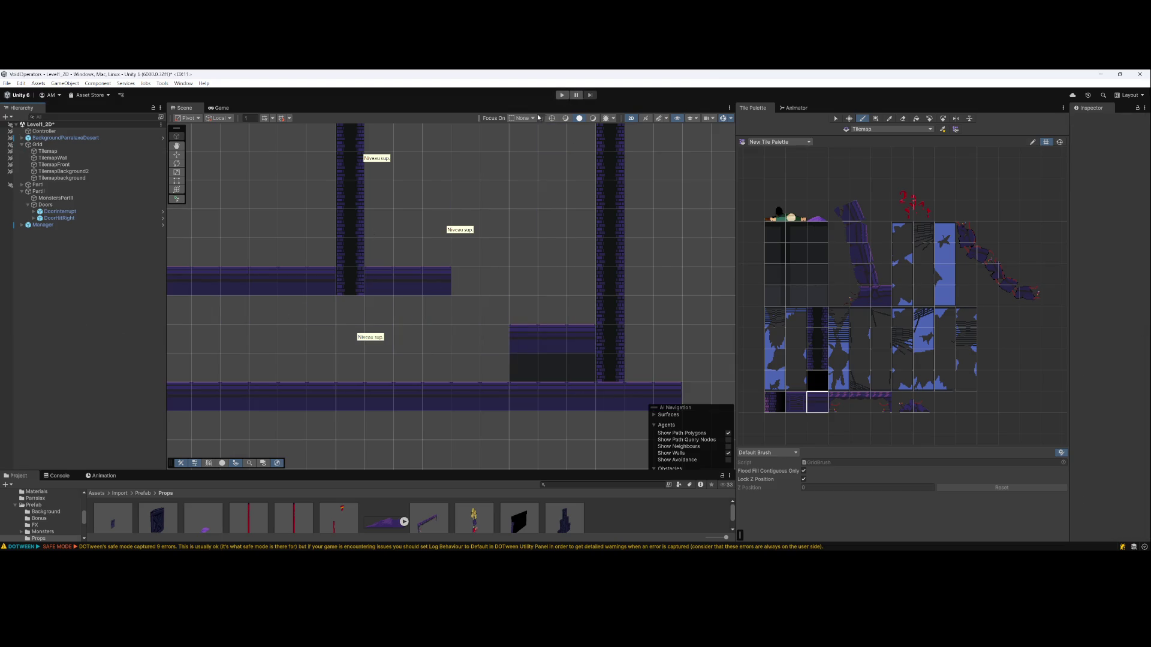
Save the scene with File > Save and enter Play mode to test the platforms
left_click(8, 83)
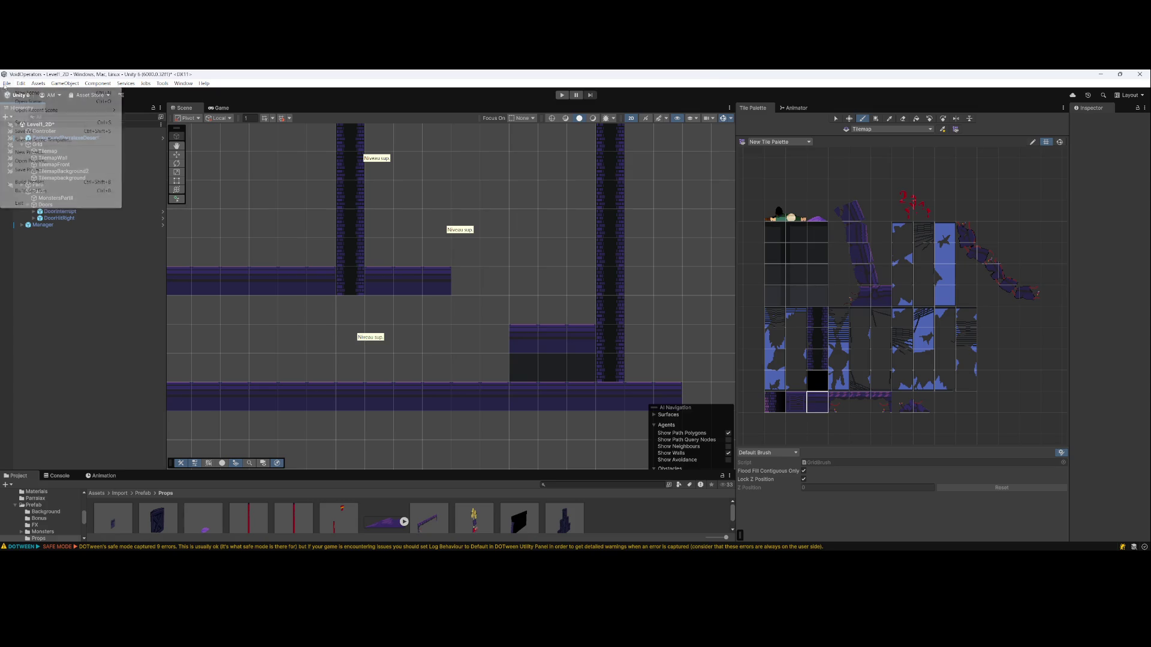
left_click(30, 109)
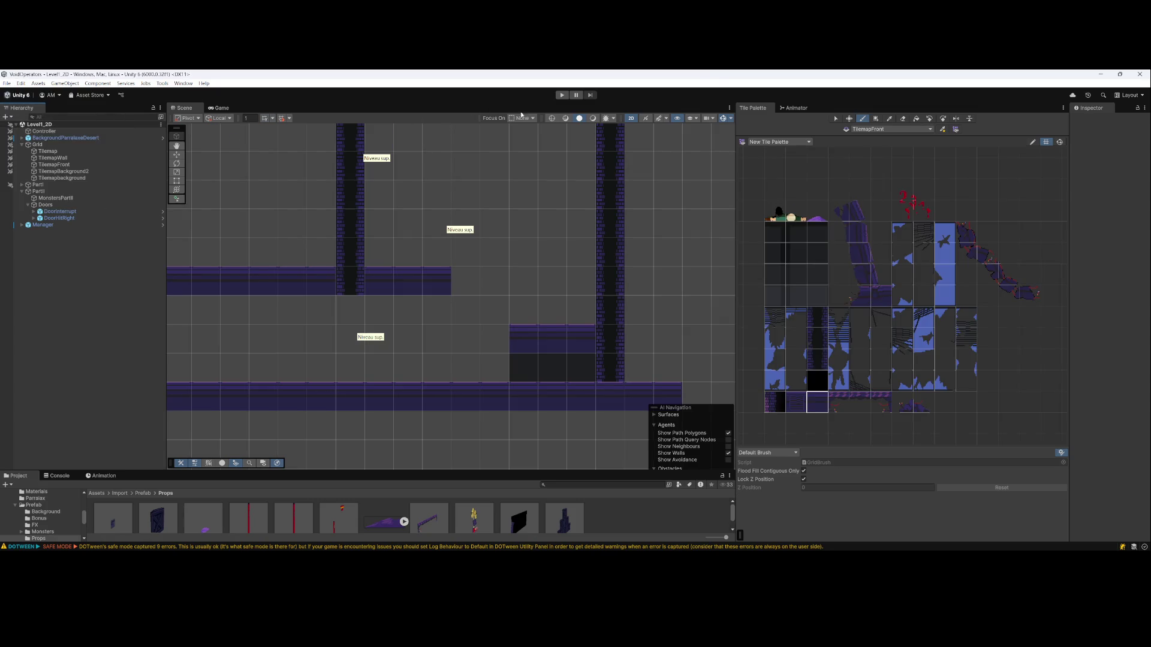
left_click(563, 96)
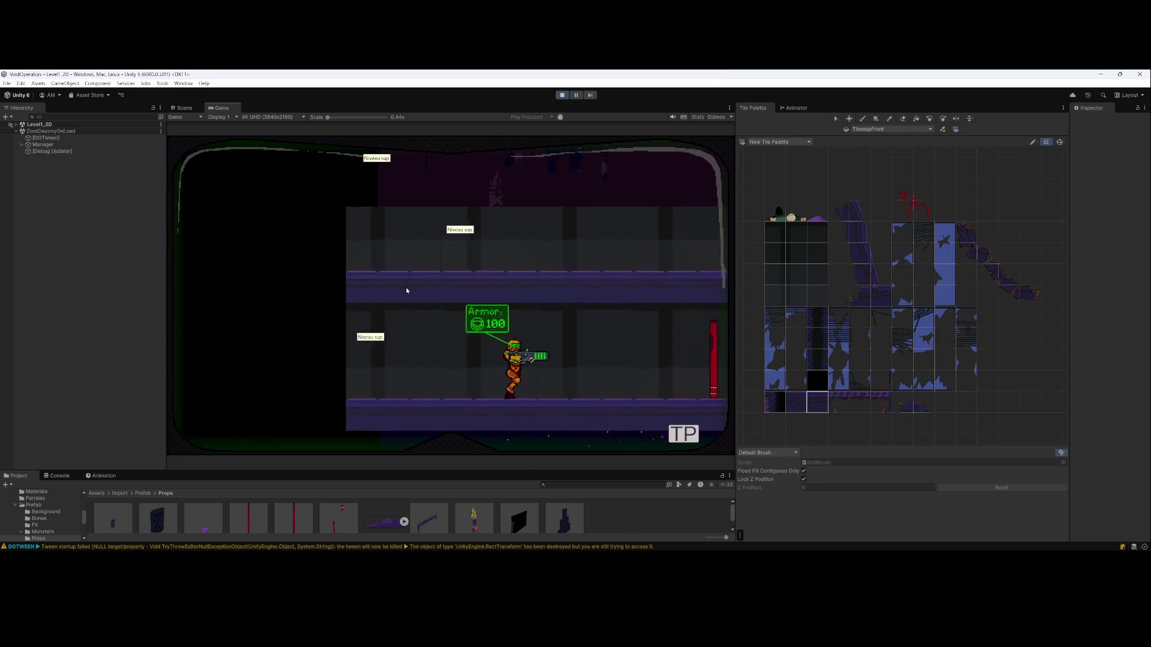
Walk the character right along the floor toward the pillars, turning back and forth
key("d")
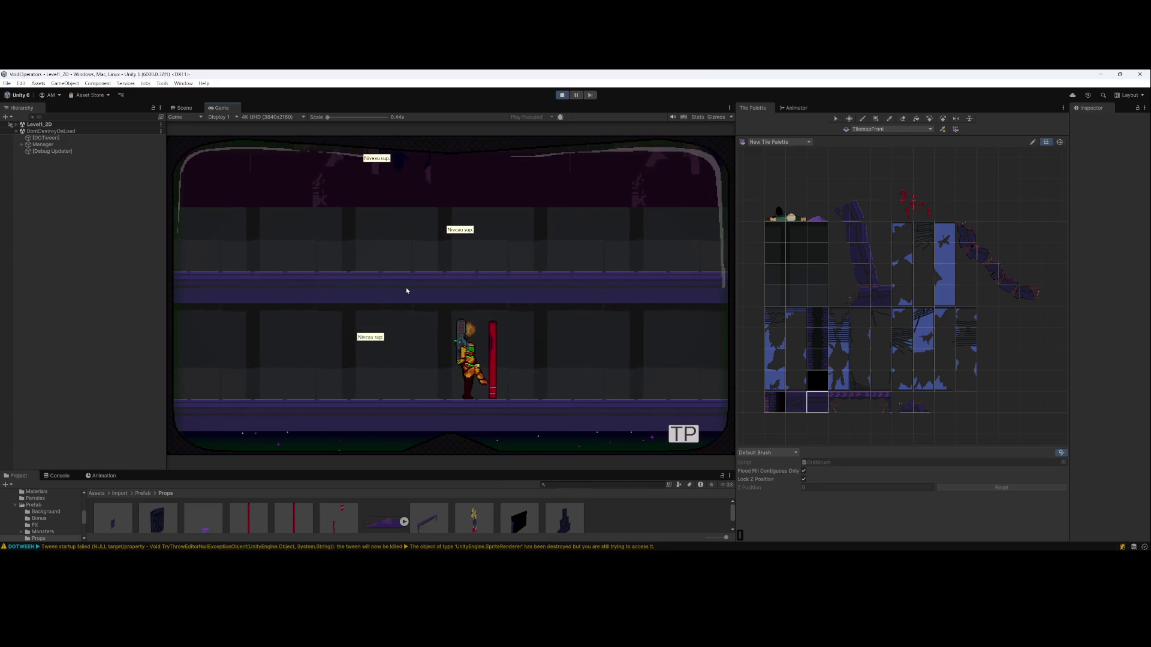
key("d")
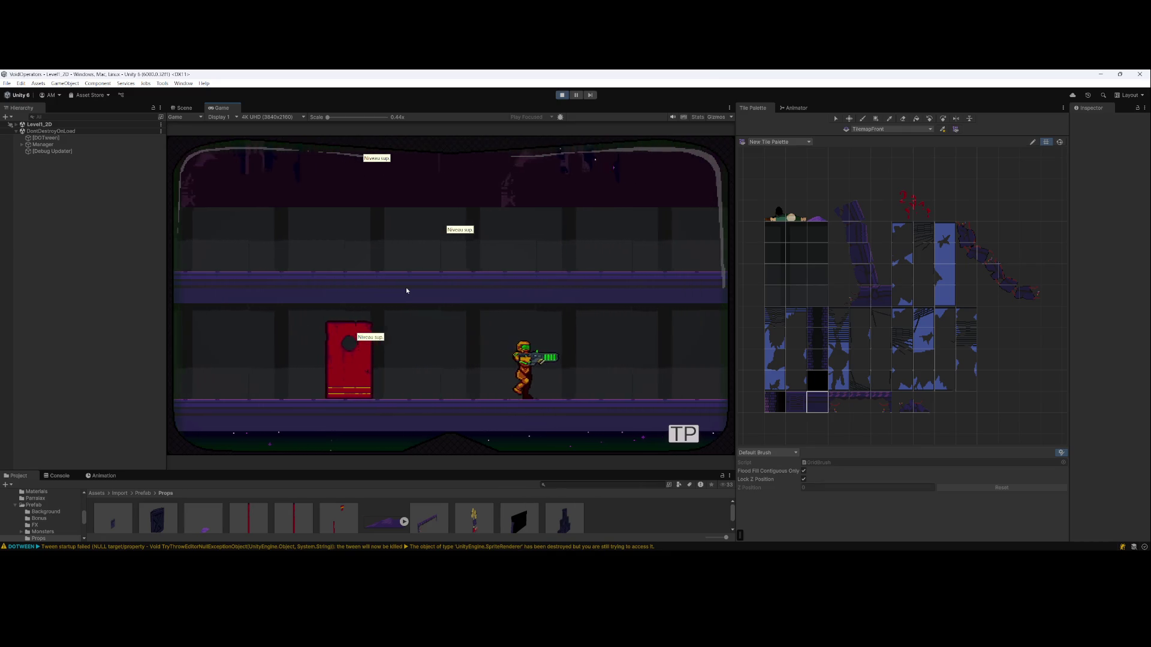
key("d")
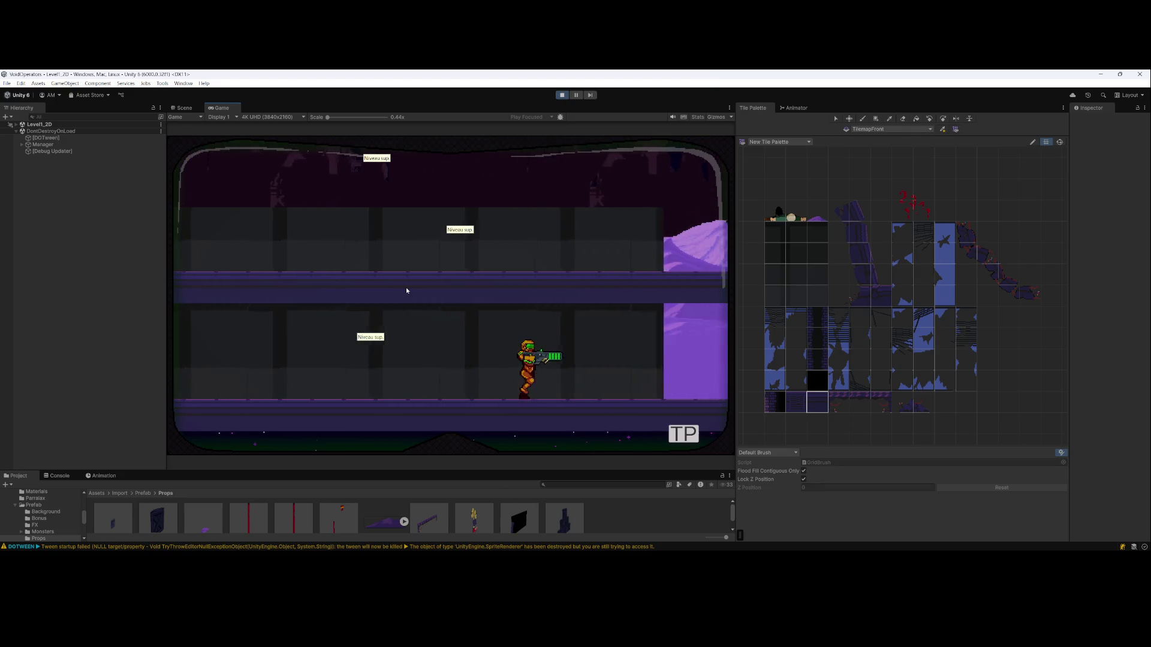
key("d")
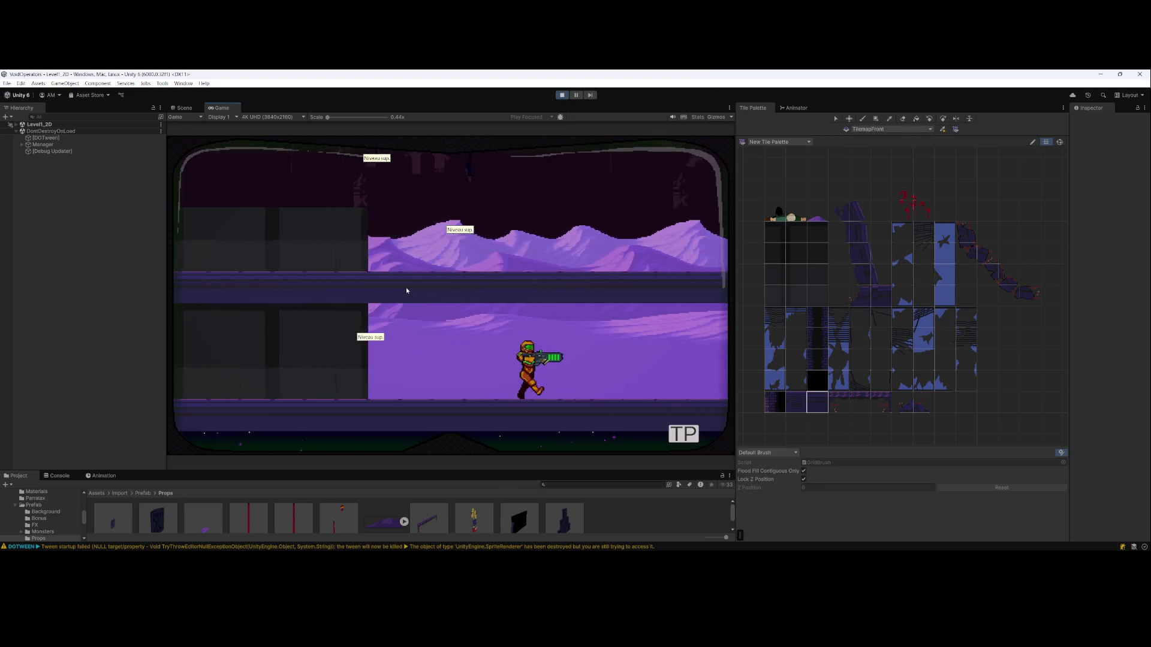
key("d")
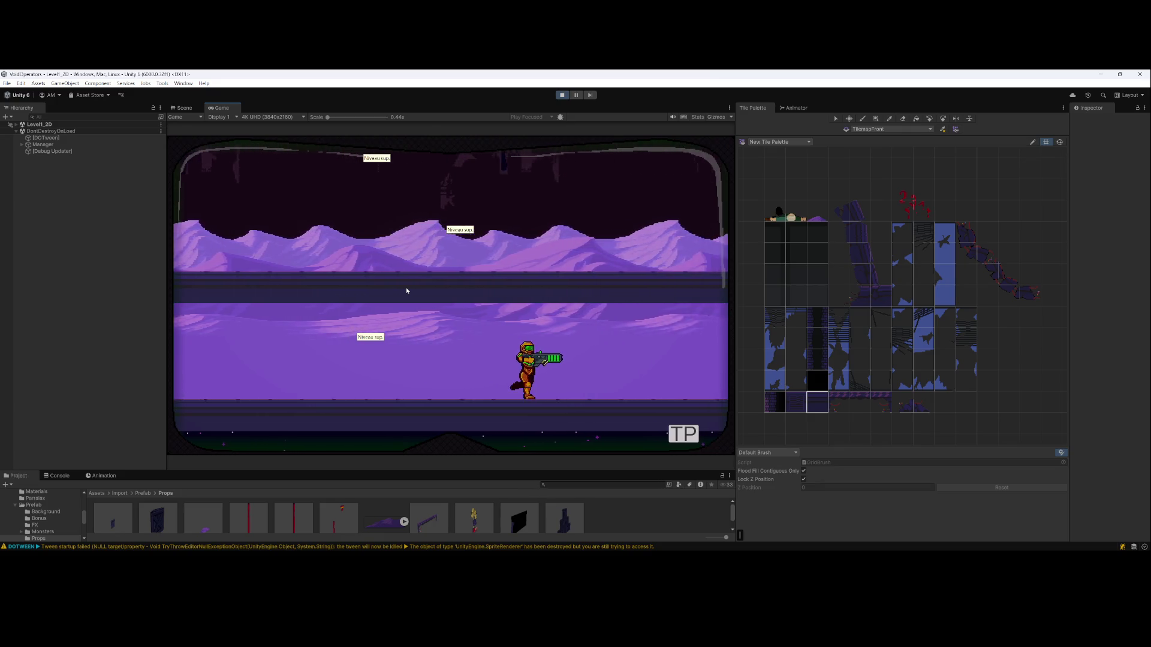
key("d")
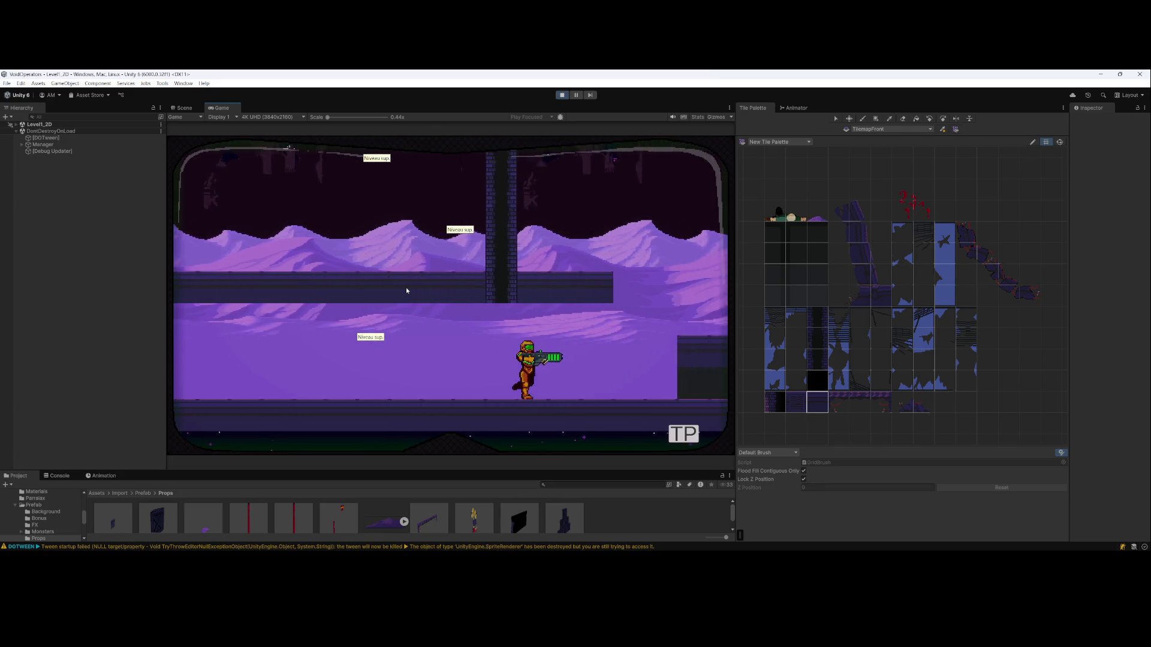
key("d")
key("a")
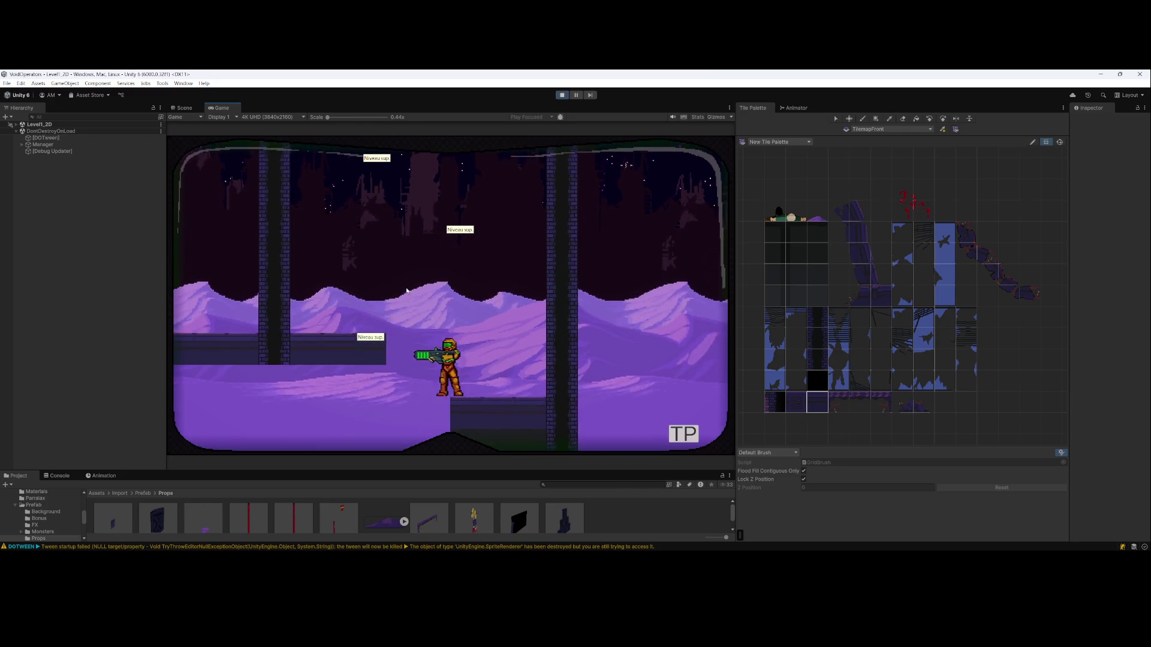
key("d")
key("a")
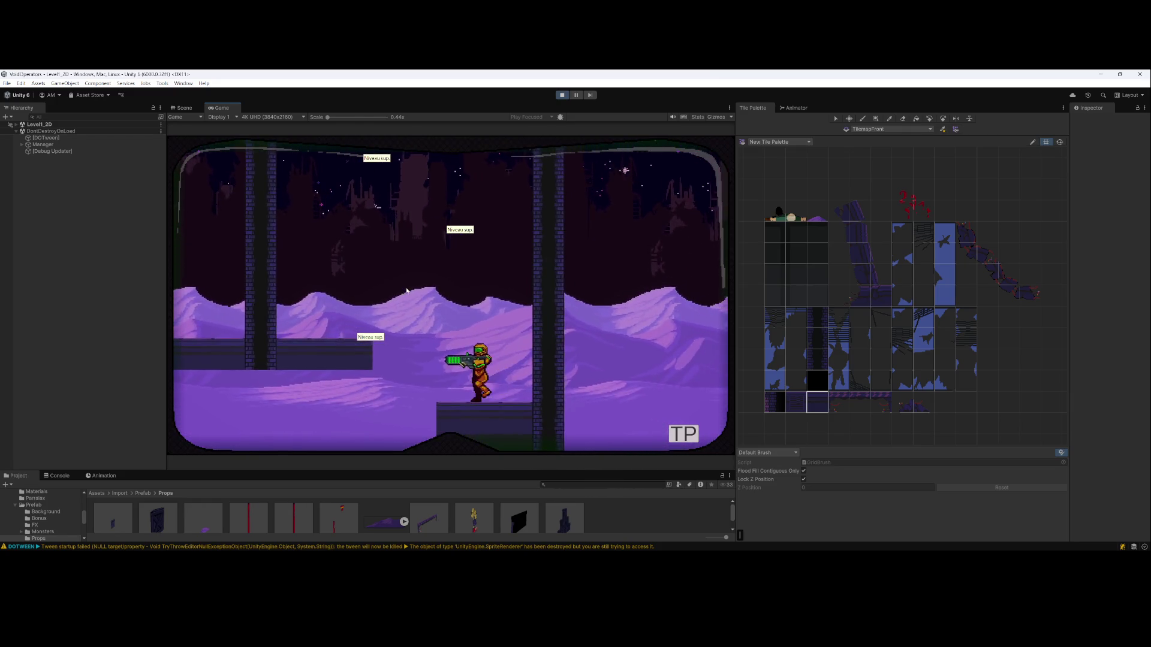
key("a")
key("d")
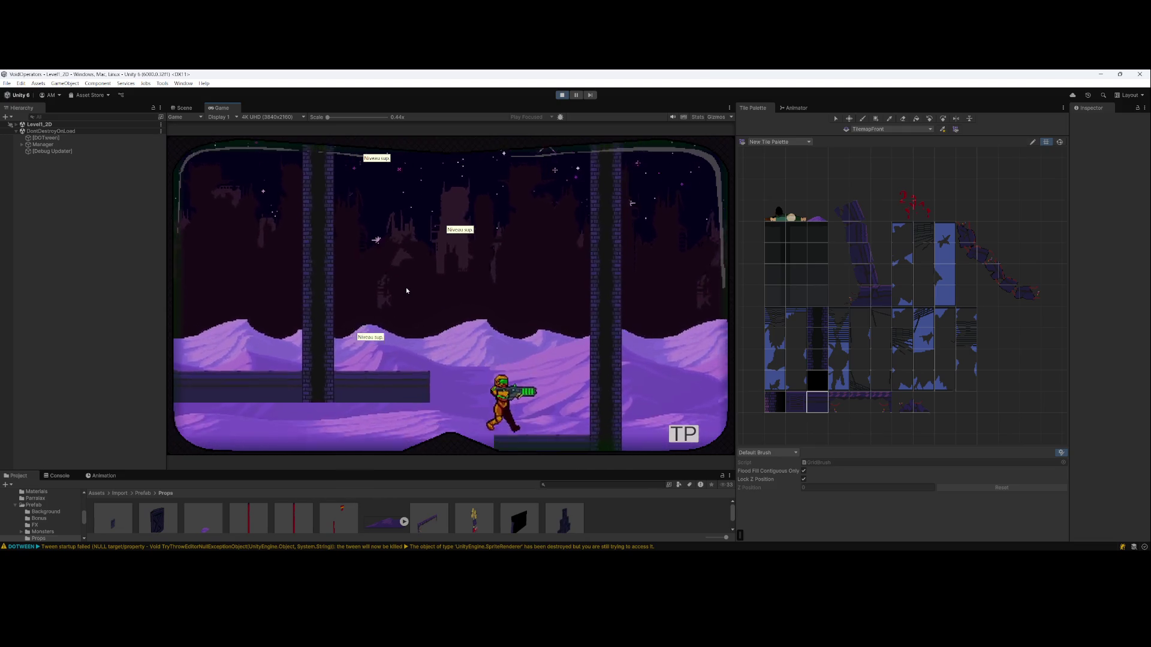
key("a")
Jump and steer the character on and off the raised platform
key("space")
key("d")
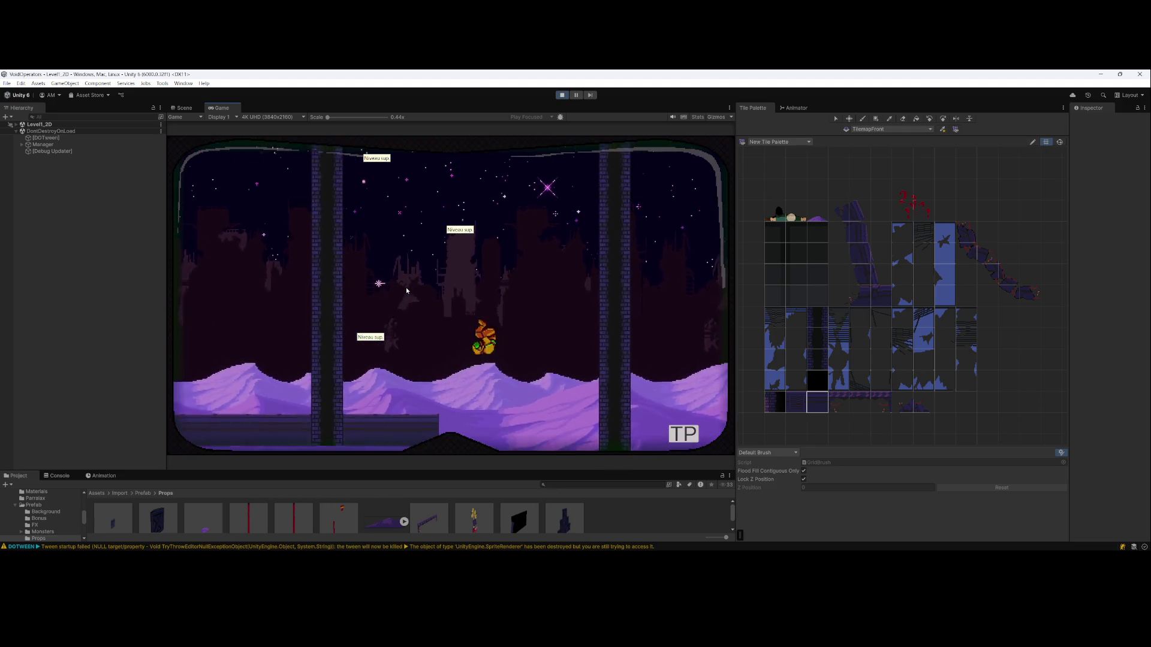
key("a")
key("space")
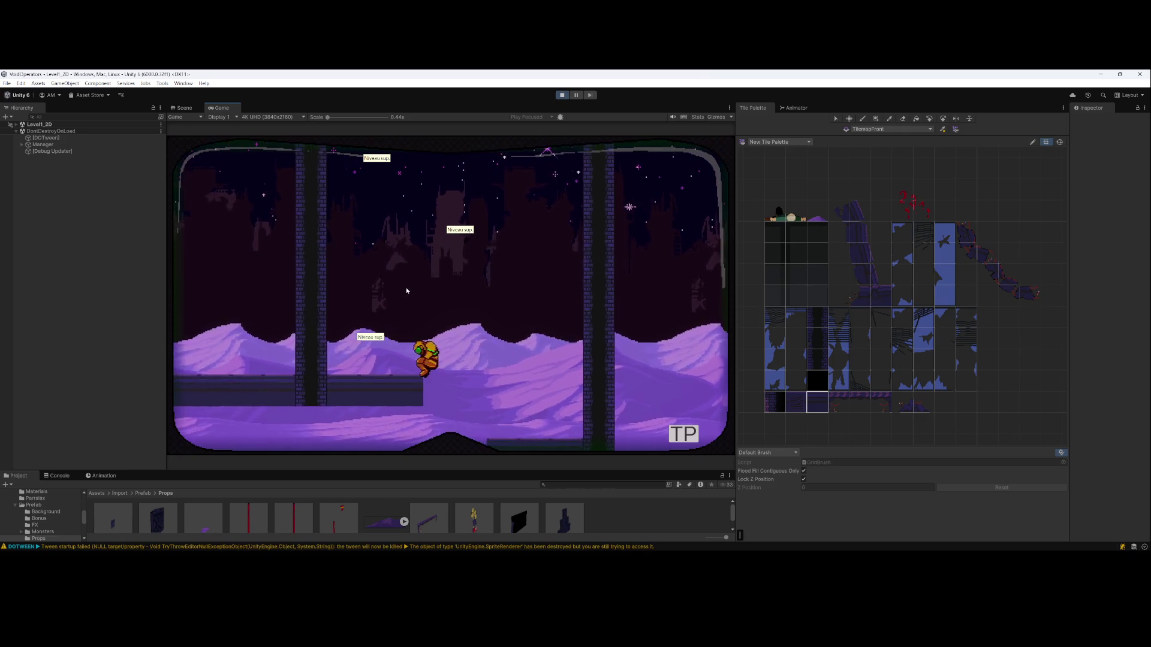
key("d")
key("space")
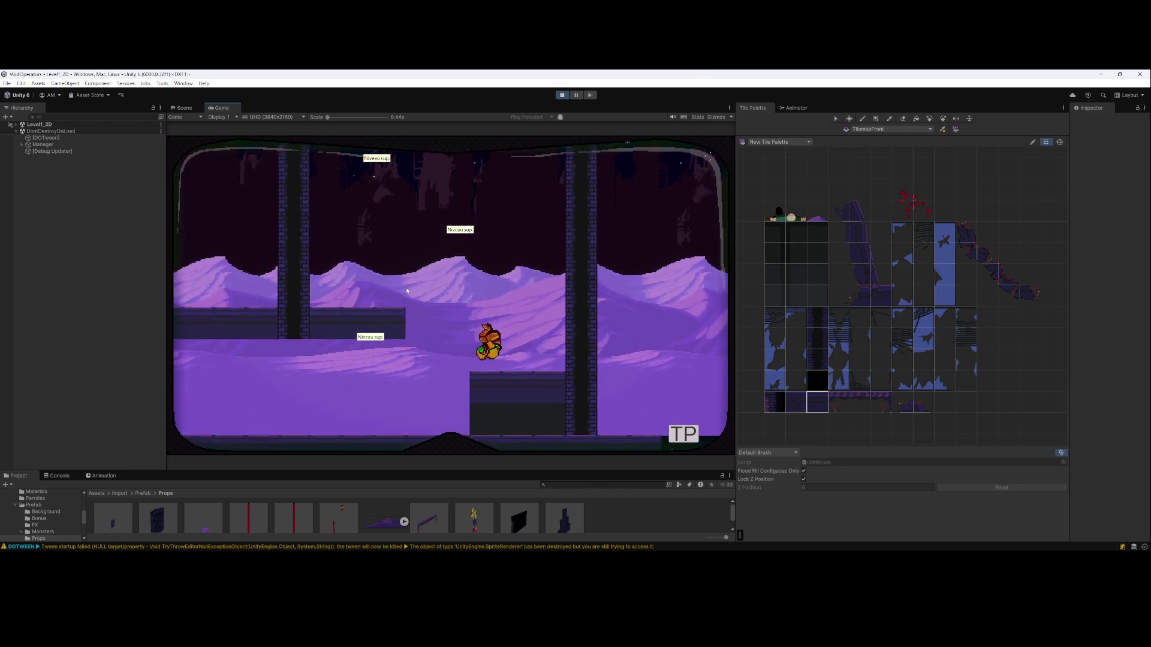
key("a")
key("space")
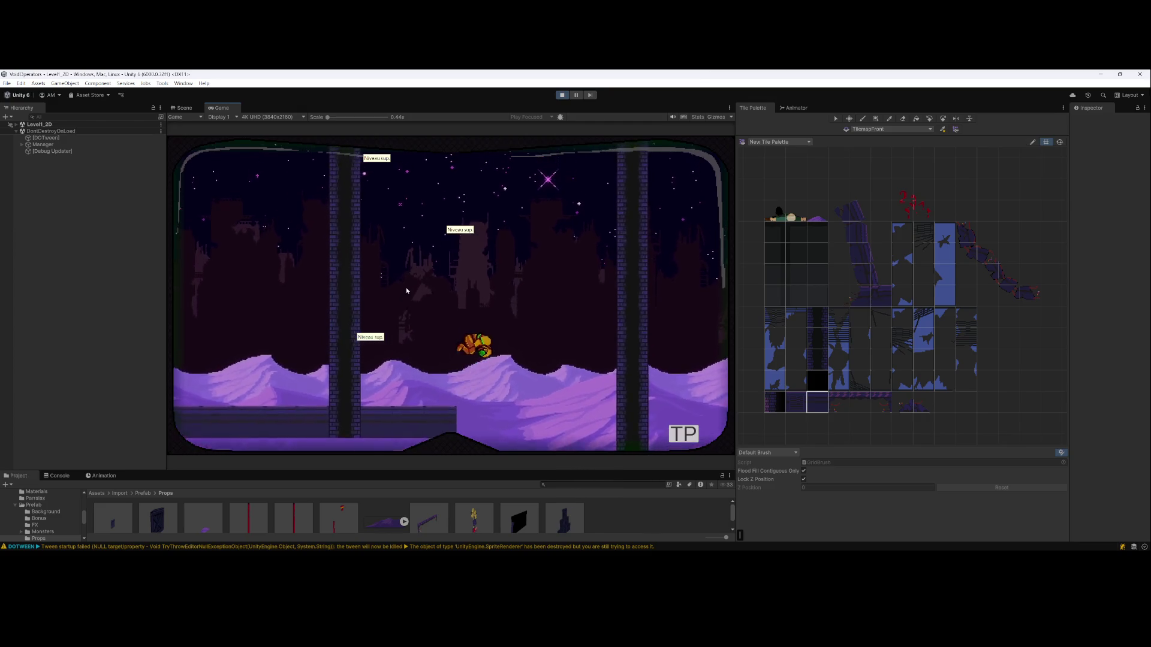
key("a")
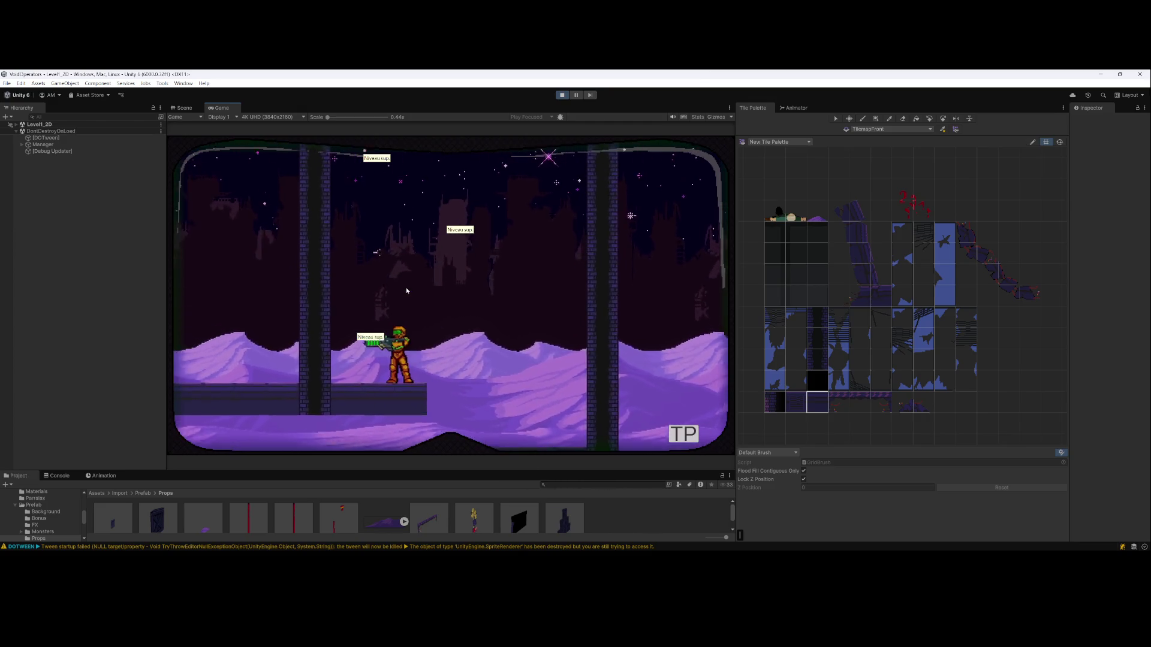
key("d")
key("space")
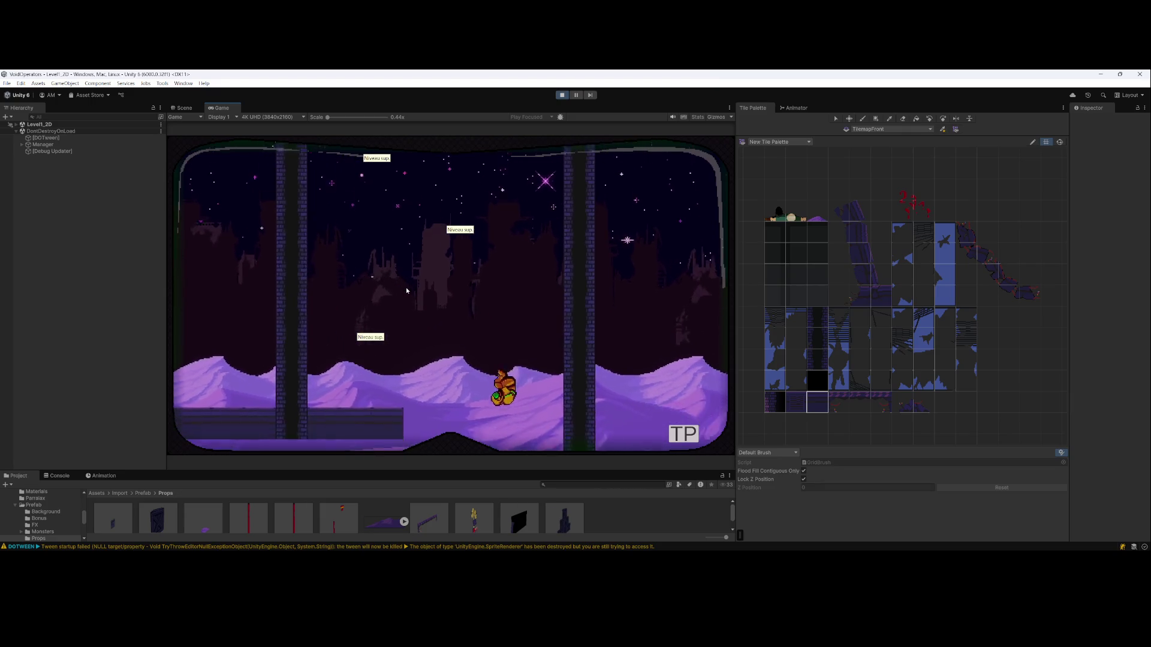
key("a")
key("d")
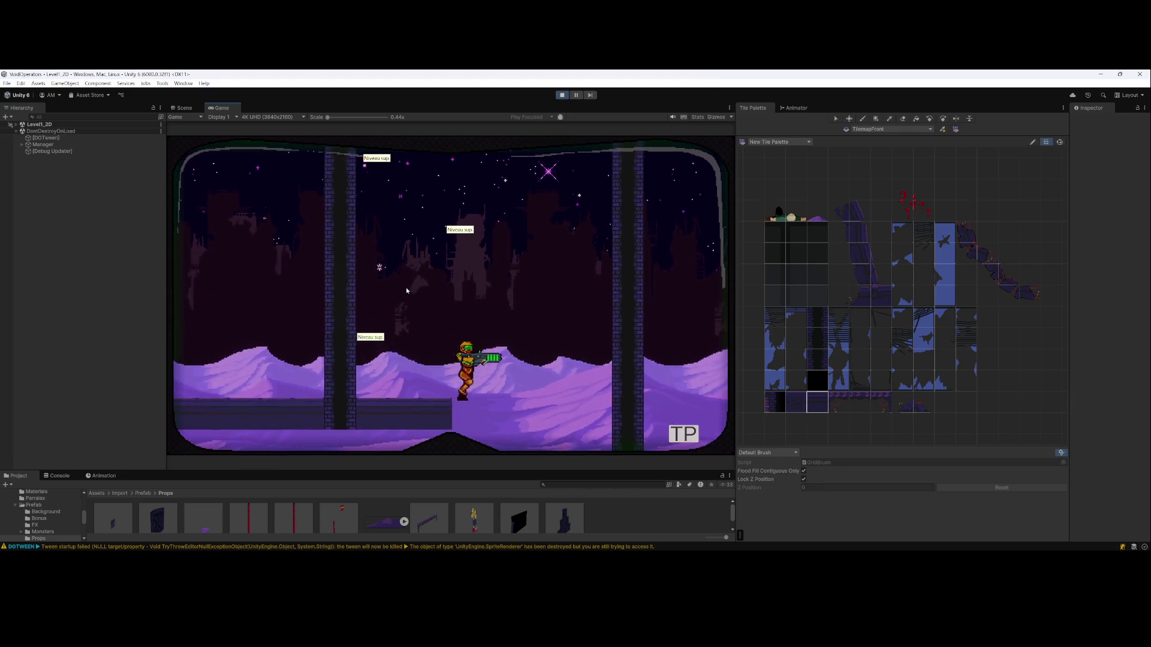
key("a")
key("space")
key("d")
key("a")
key("space")
key("d")
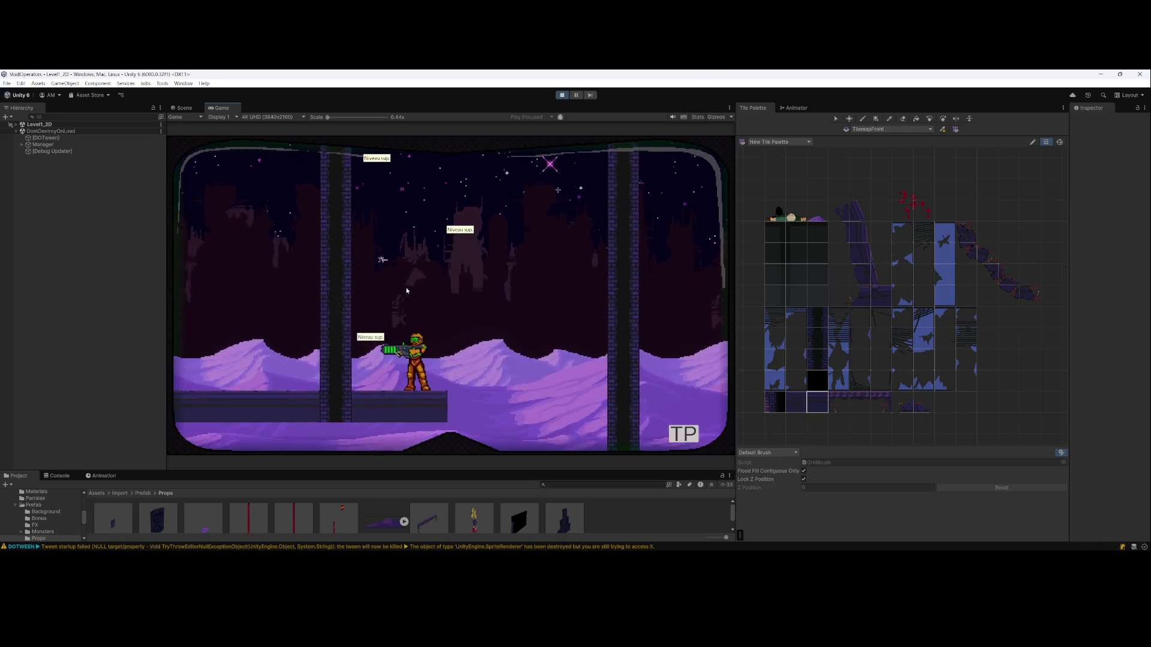
key("d")
key("space")
key("a")
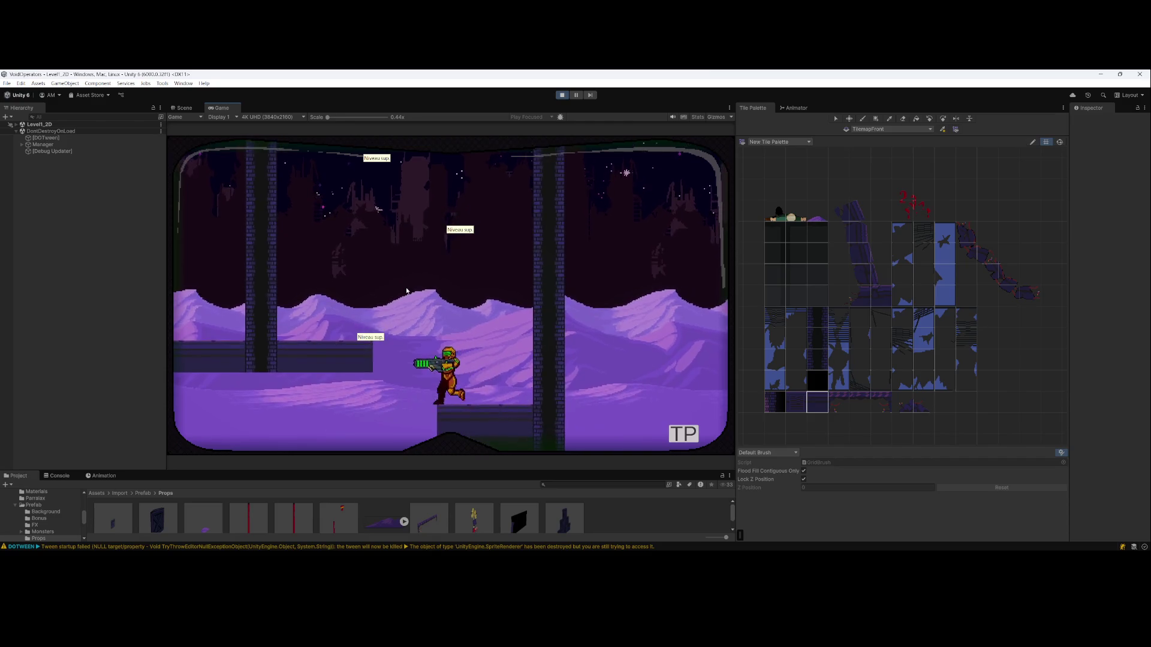
key("space")
key("space")
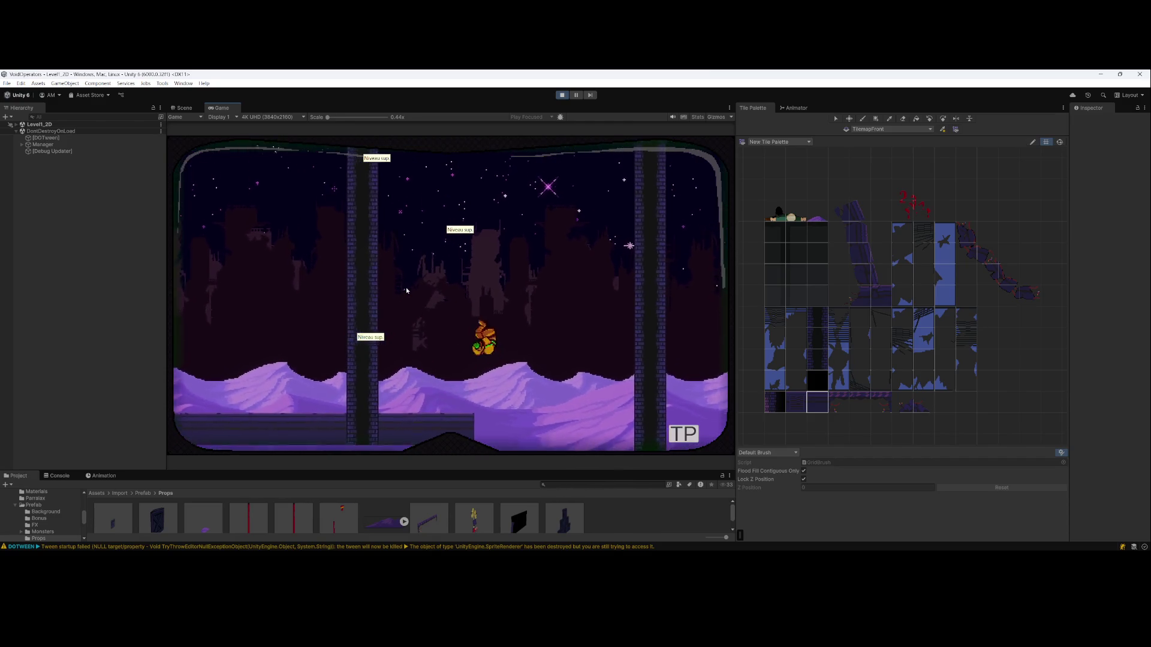
Somersault-jump the character left and right, landing on the raised platform and leaving it
key("d")
key("a")
key("d")
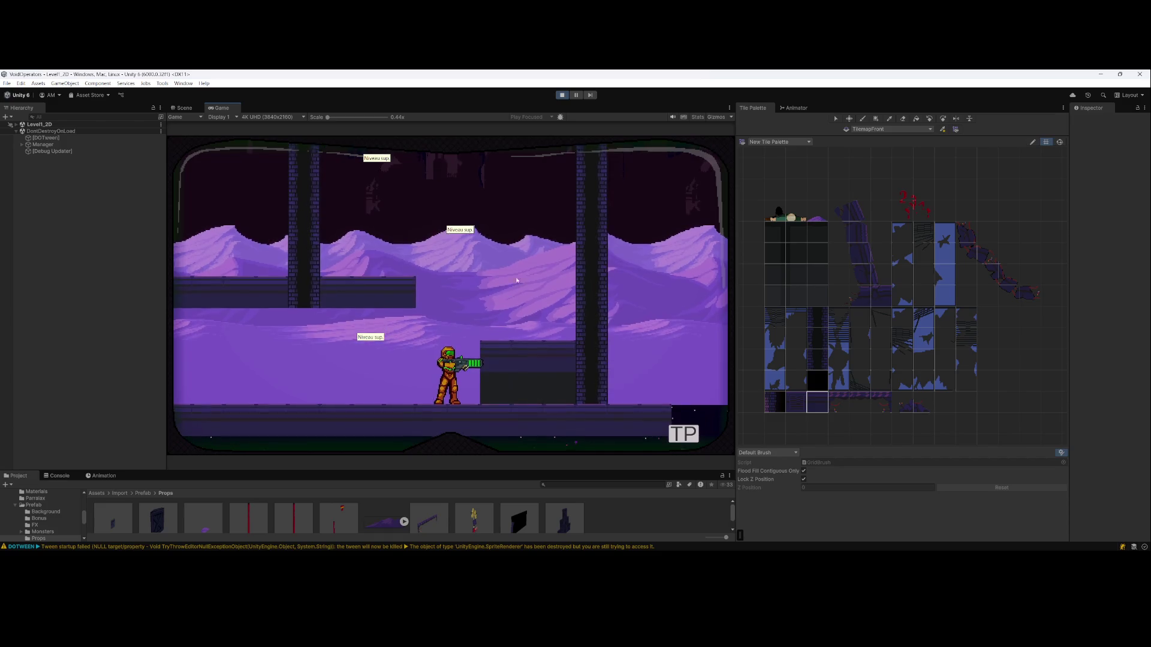
key("a")
key("d")
key("a")
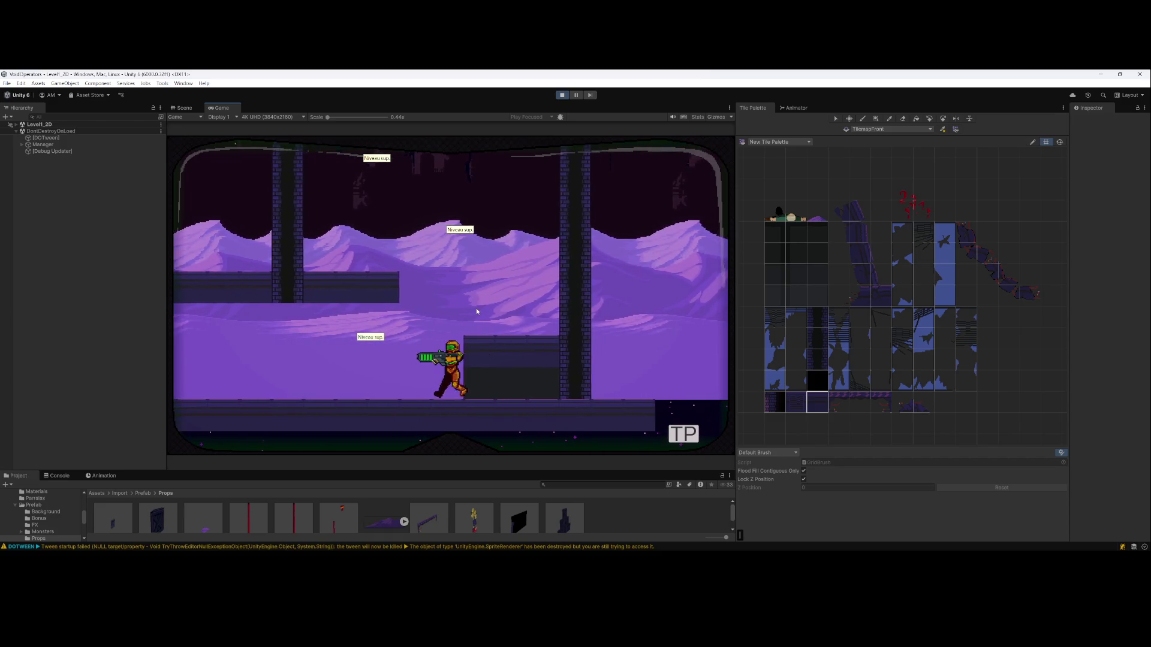
key("space")
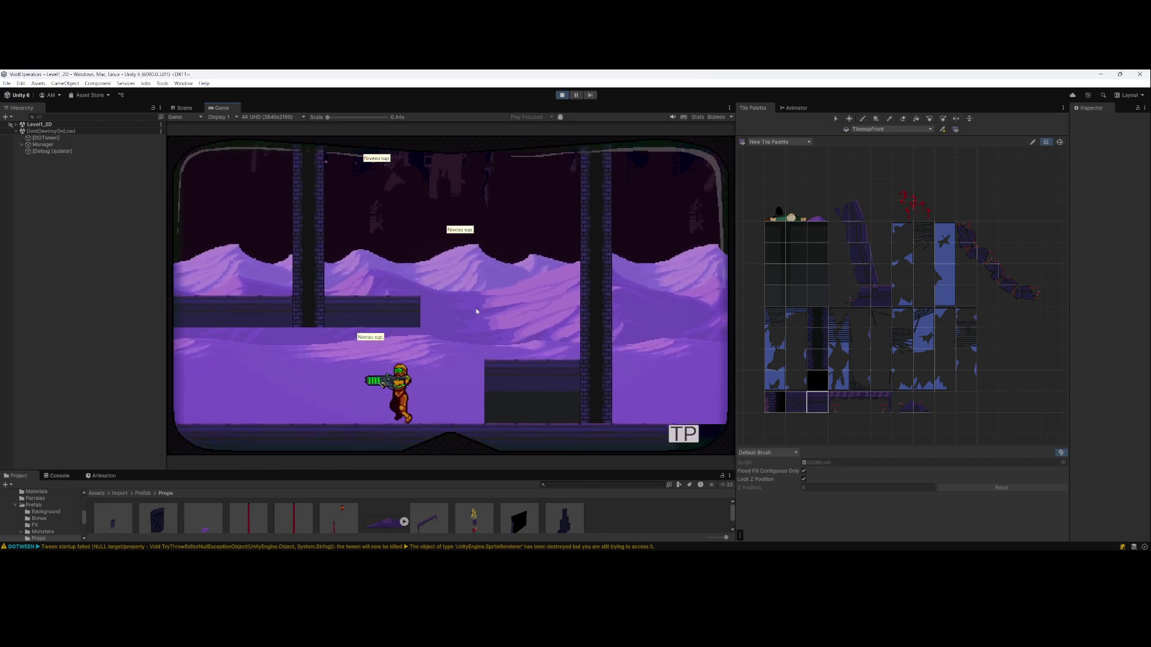
key("d")
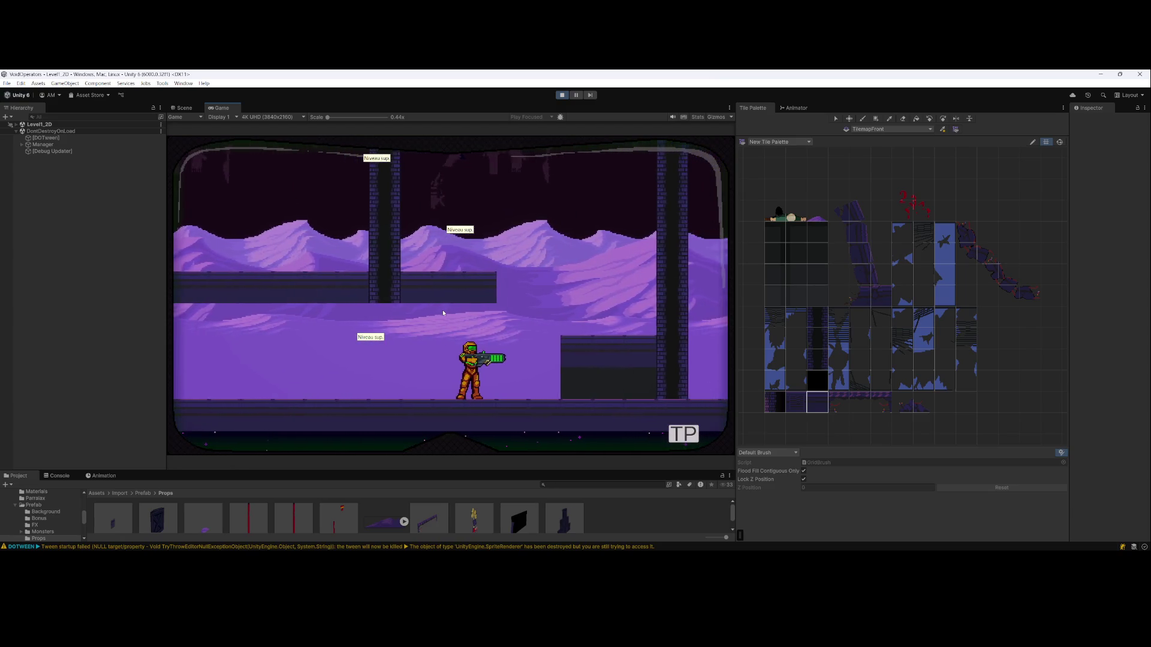
key("space")
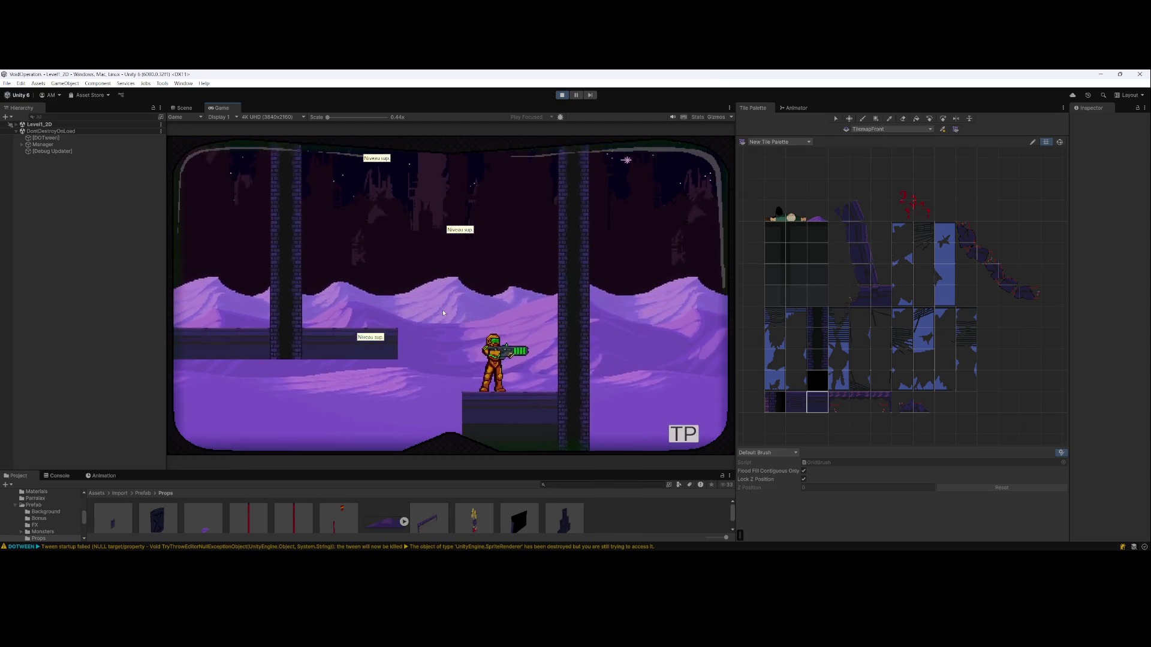
key("a")
key("space")
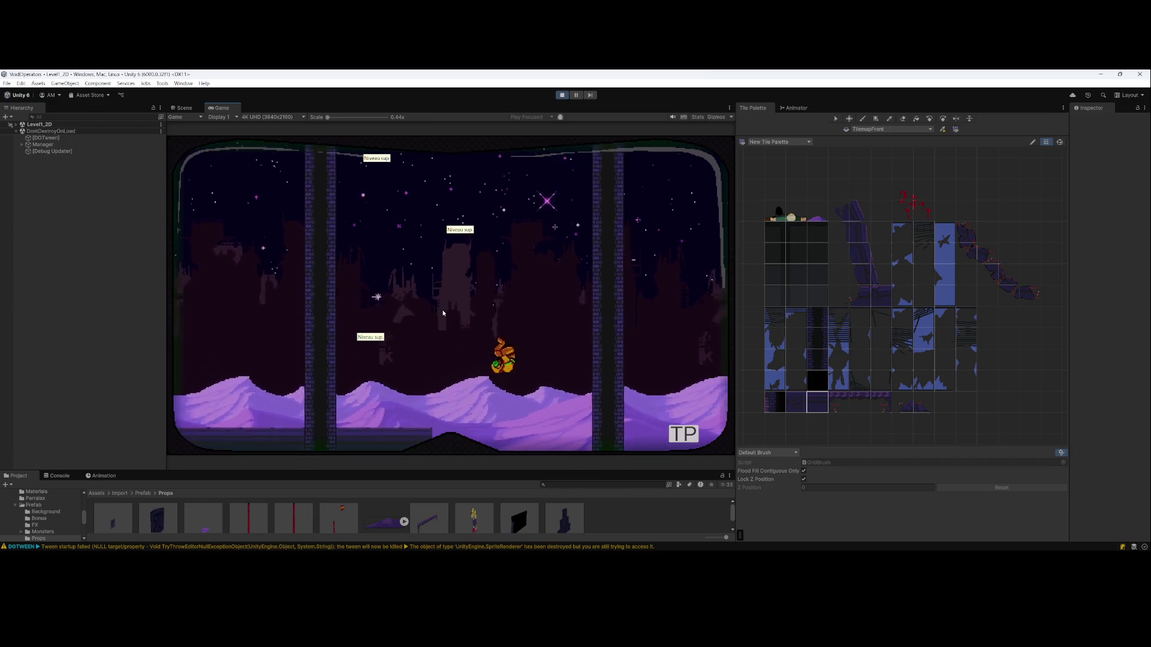
key("space")
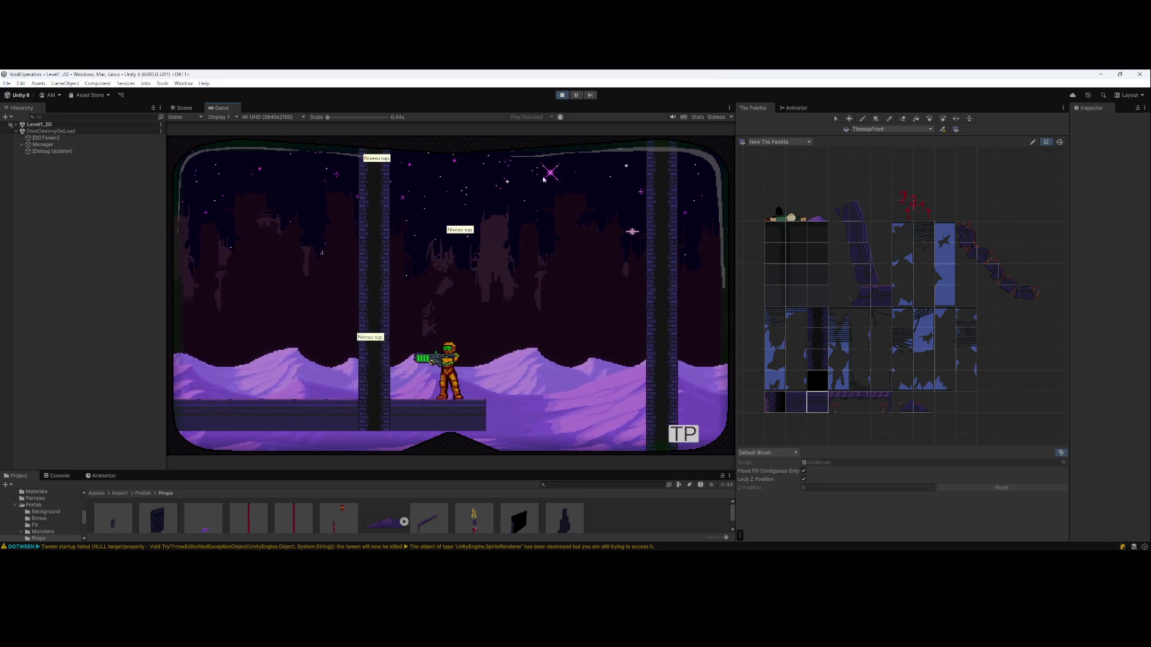
Drop to lower ground, then spin-jump the character up onto the upper-left platform
key("d")
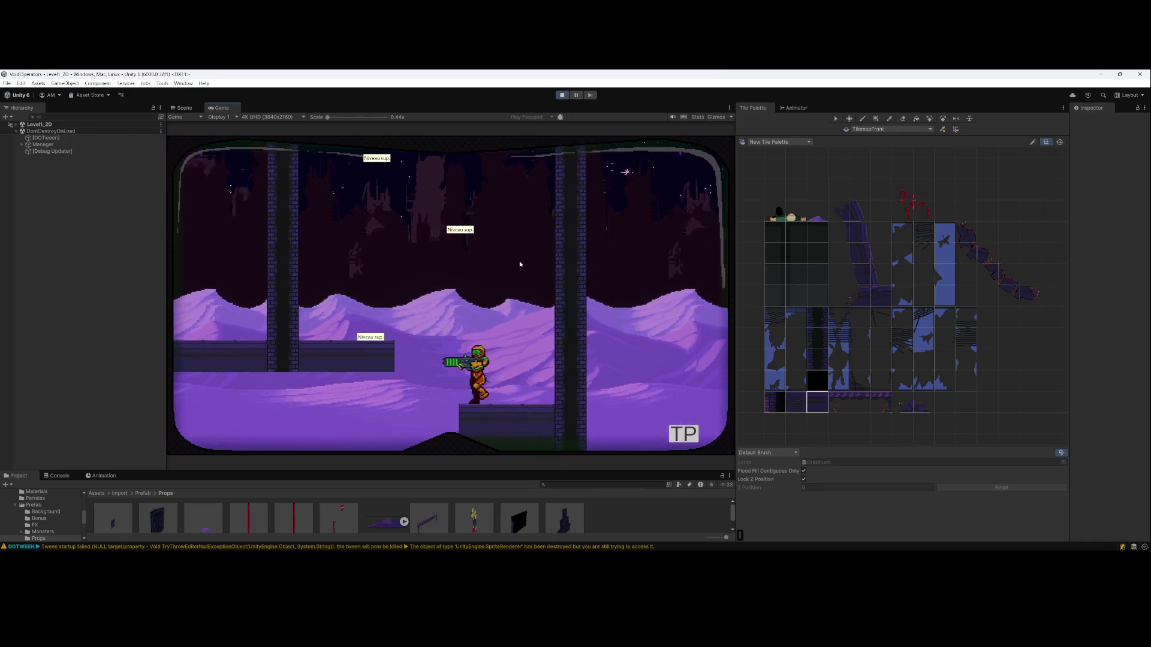
key("a")
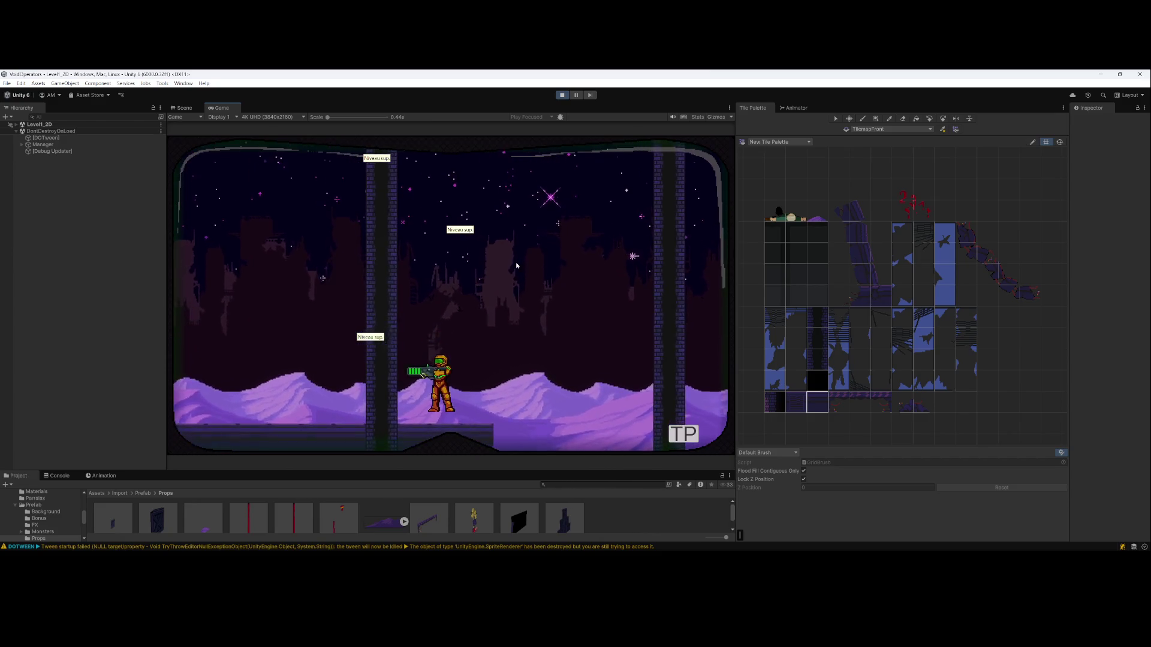
key("d")
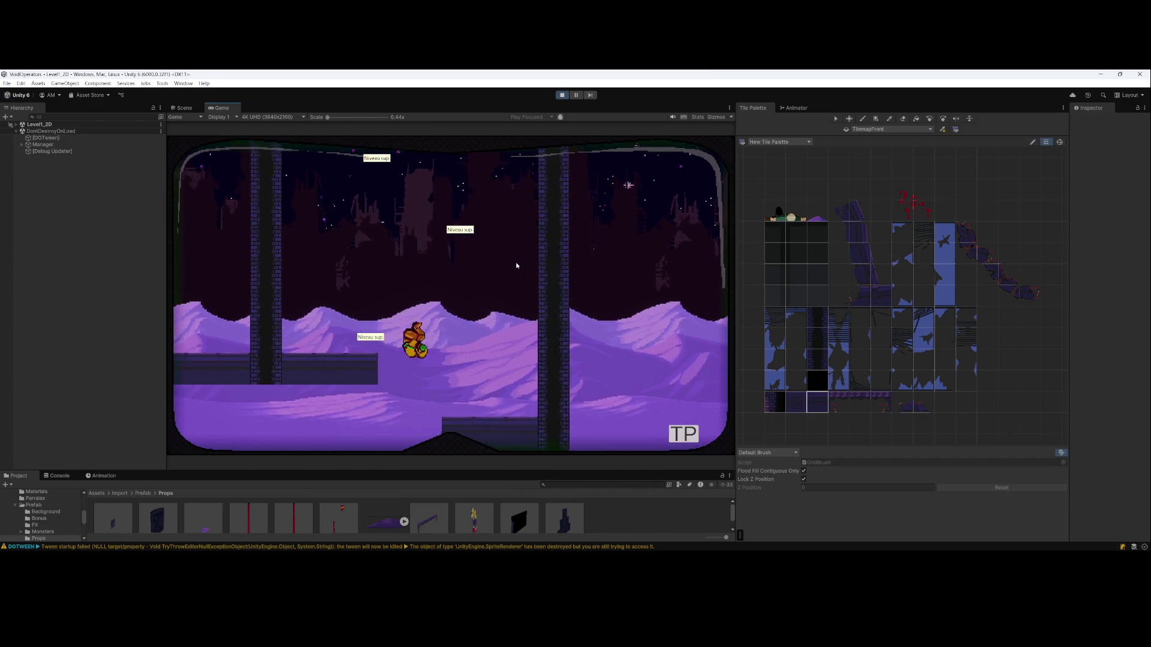
key("d")
key("space")
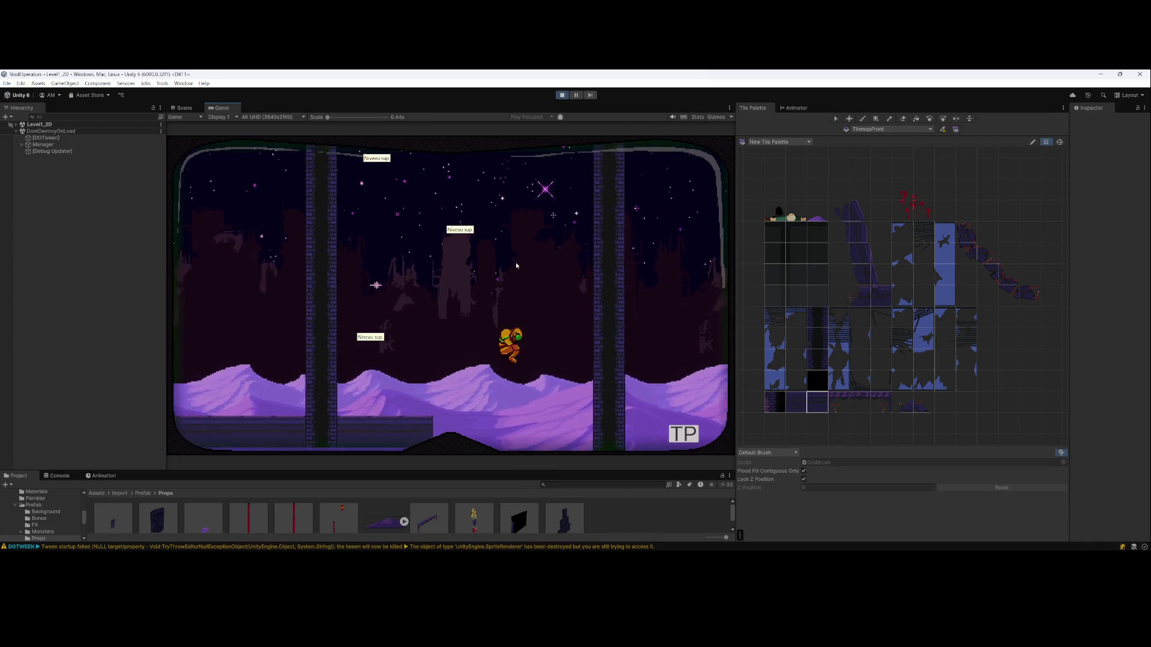
key("a")
key("space")
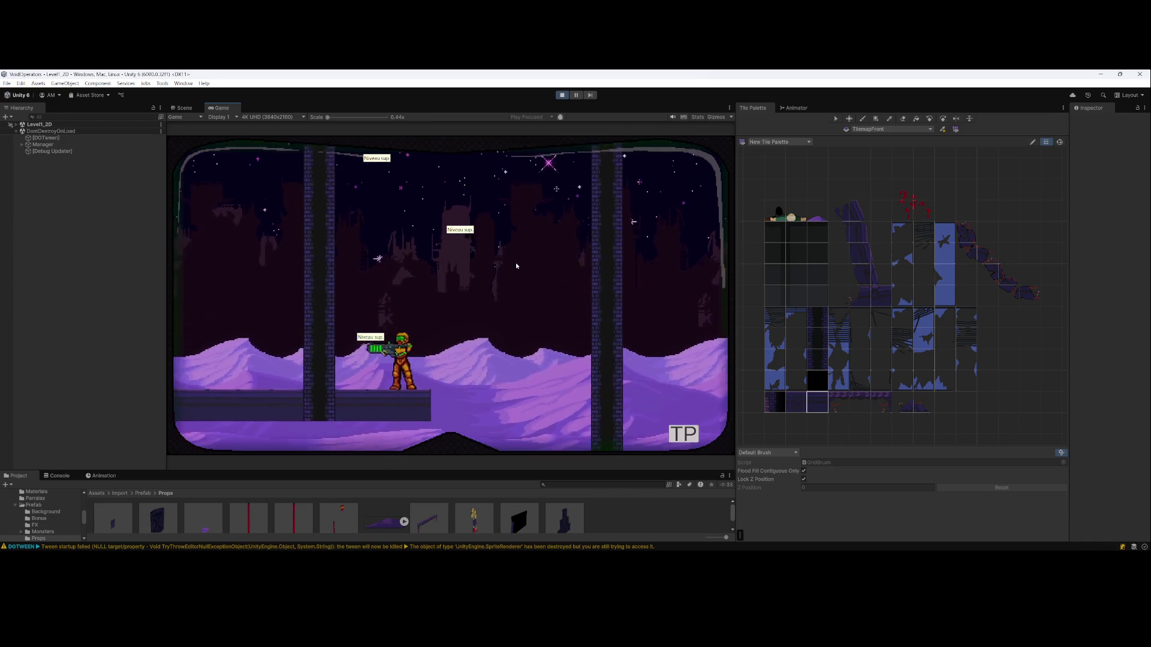
key("d")
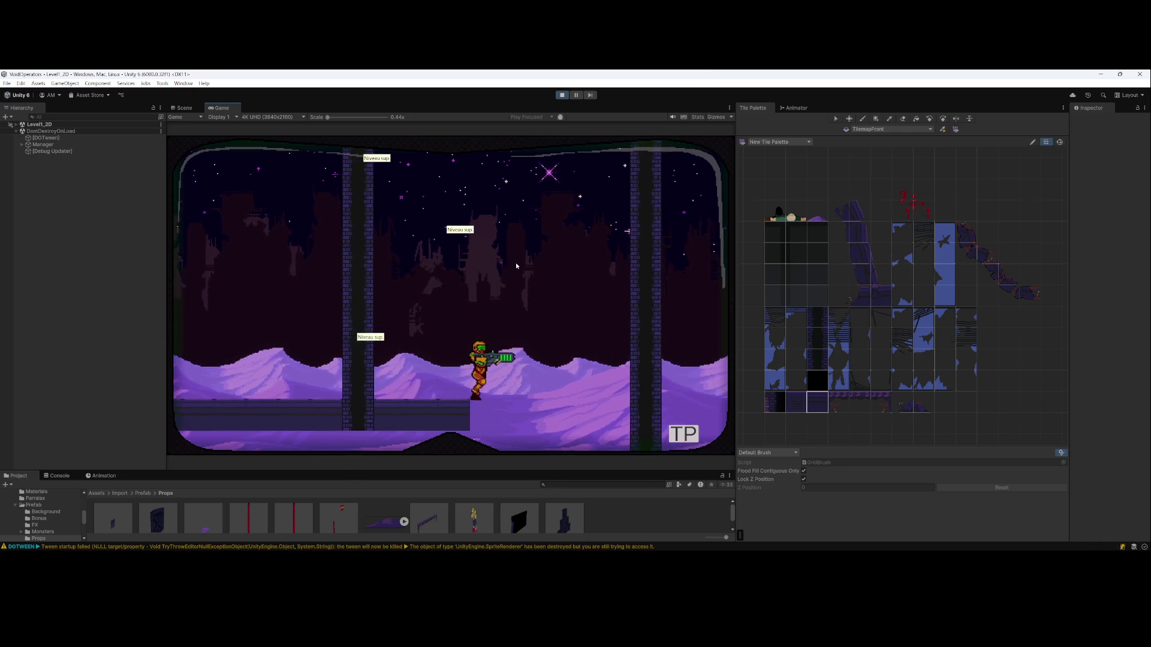
key("space")
key("a")
key("space")
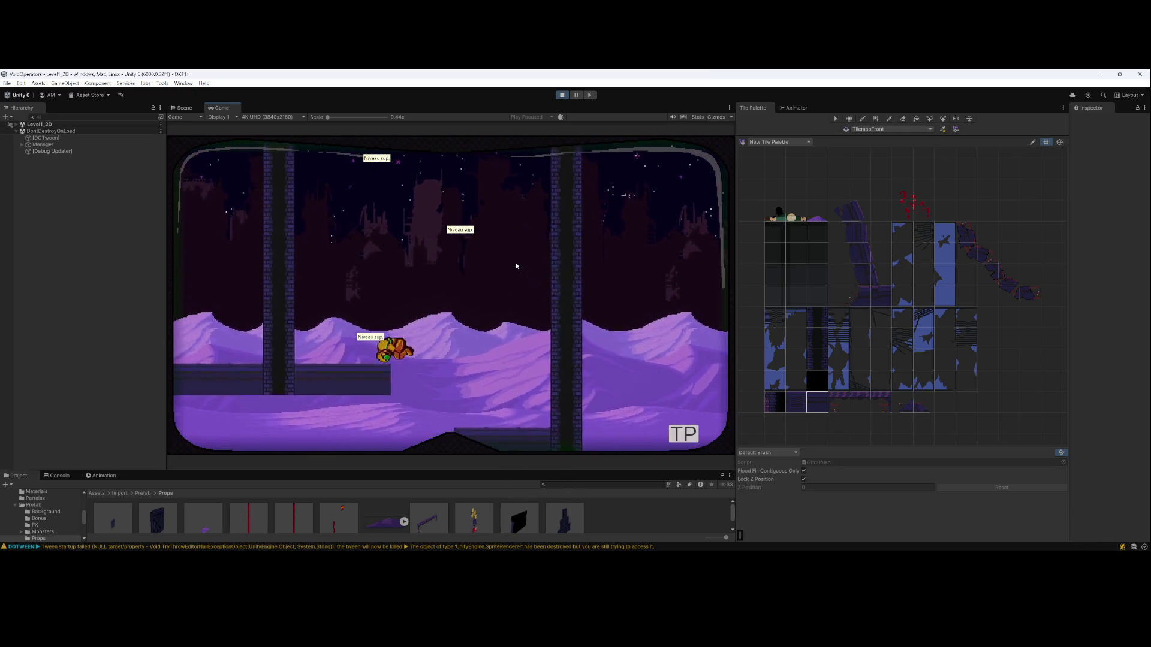
key("d")
key("a")
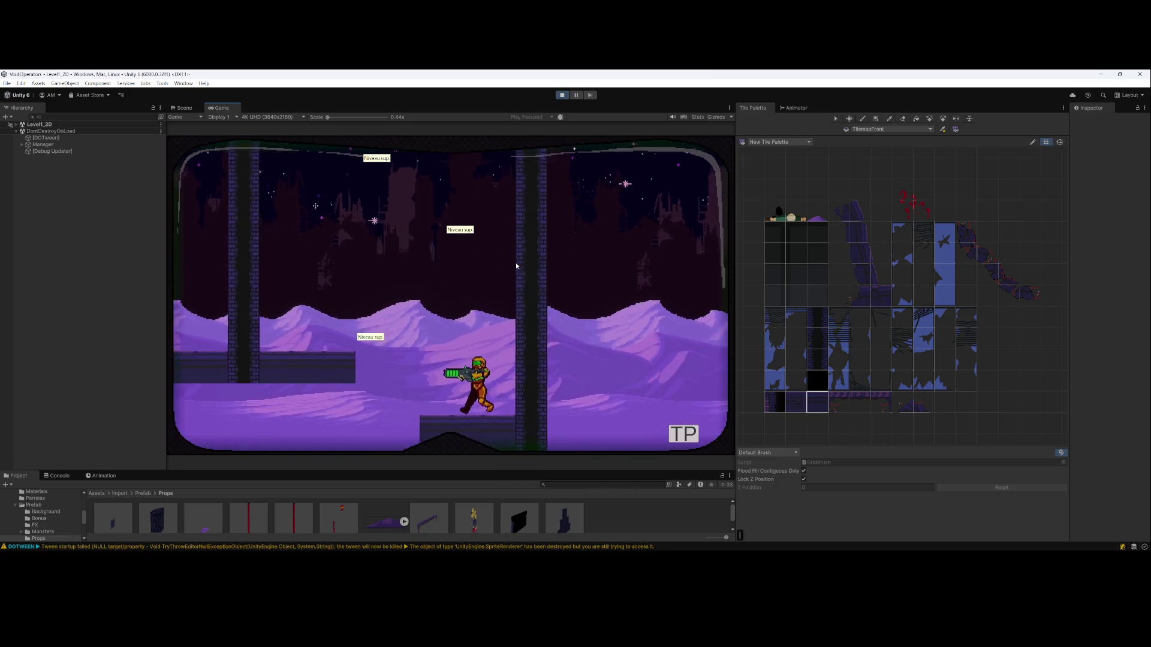
key("space")
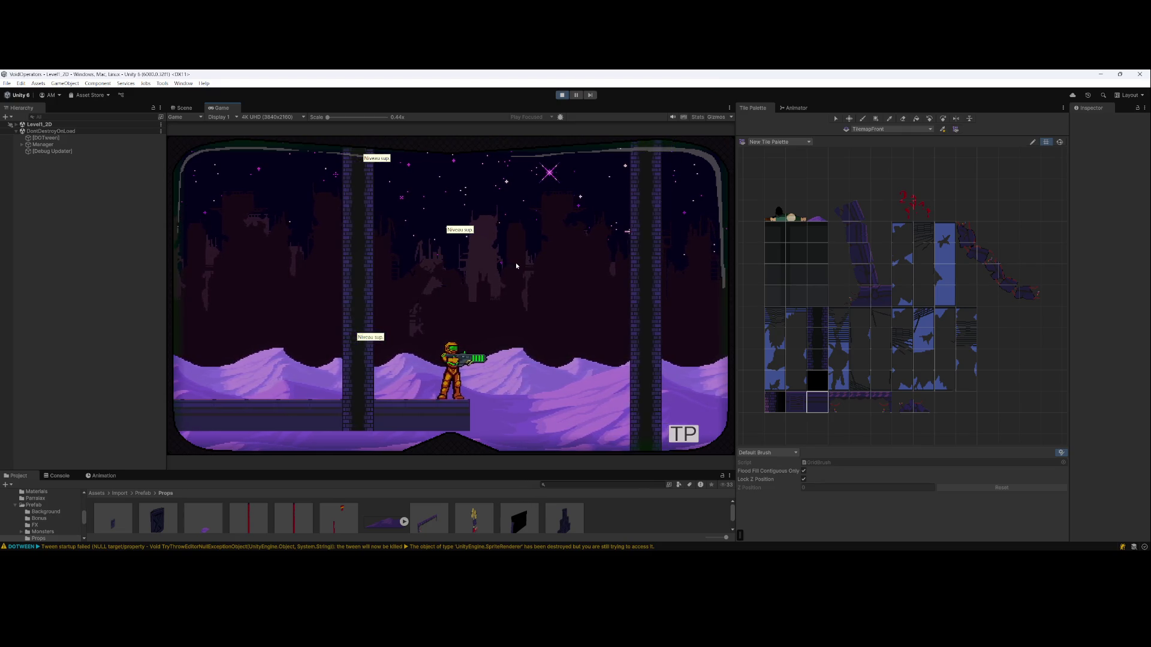
Jump from the upper-left platform to the higher ledge and back down to the right
key("space")
key("d")
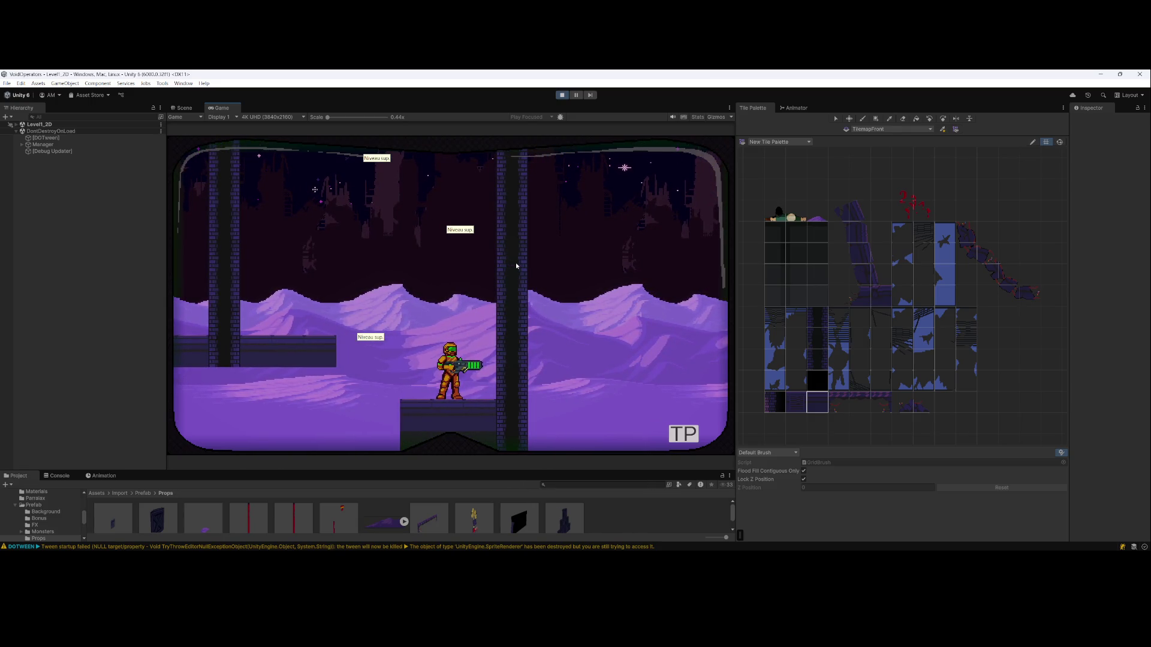
key("a")
key("space")
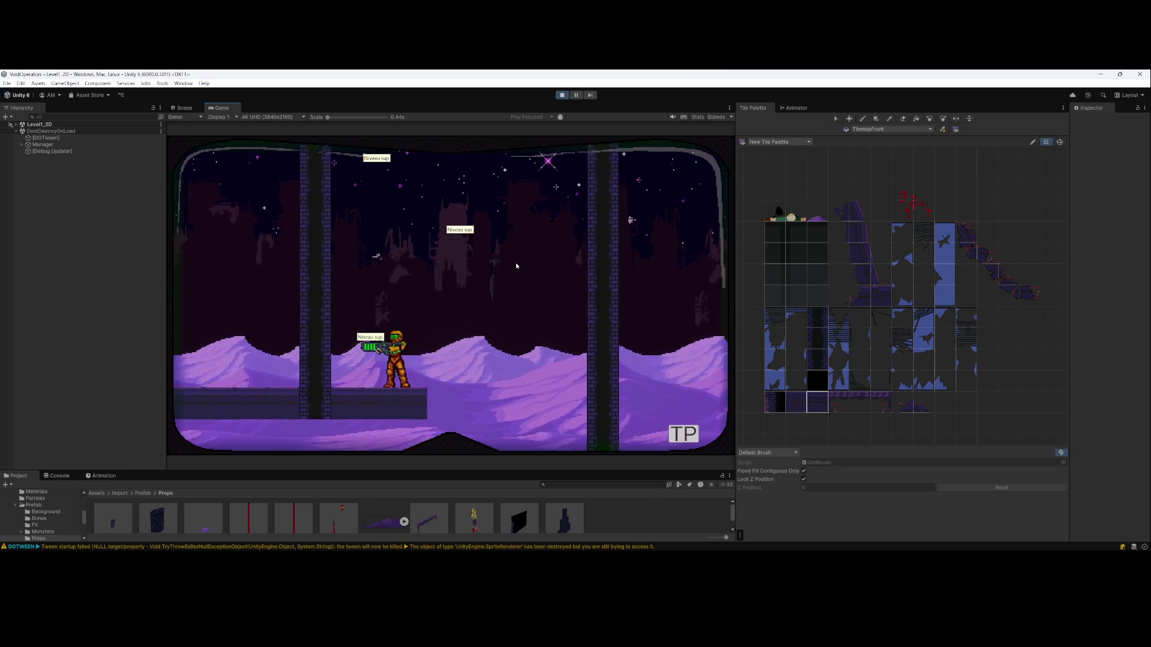
key("d")
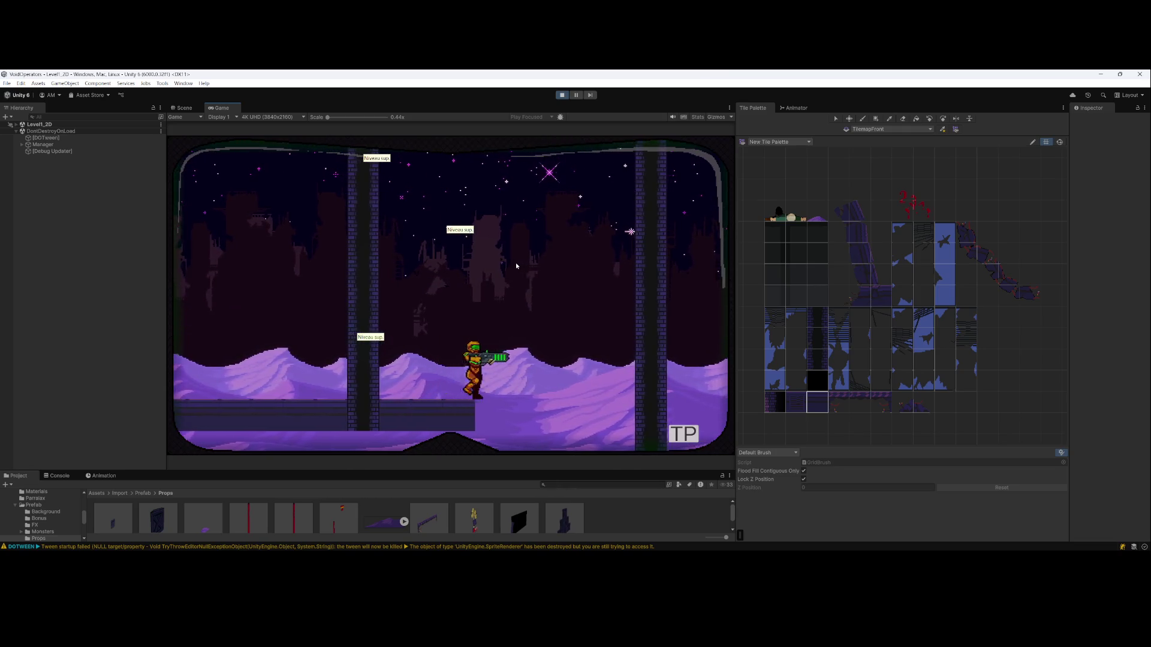
key("space")
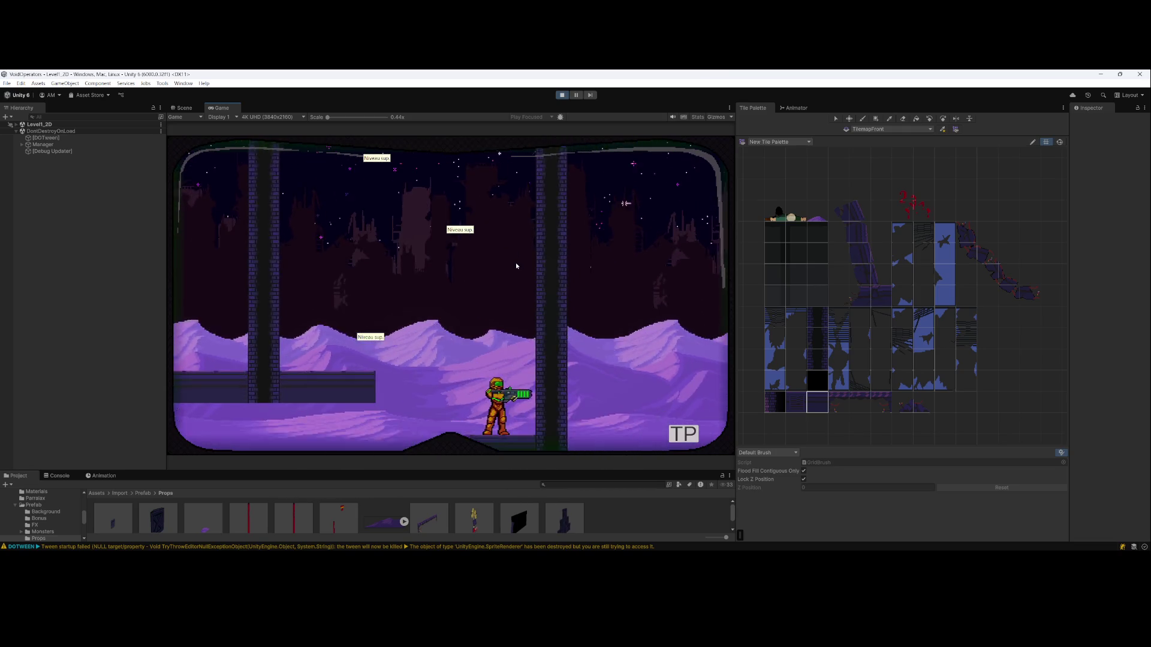
key("a")
key("space")
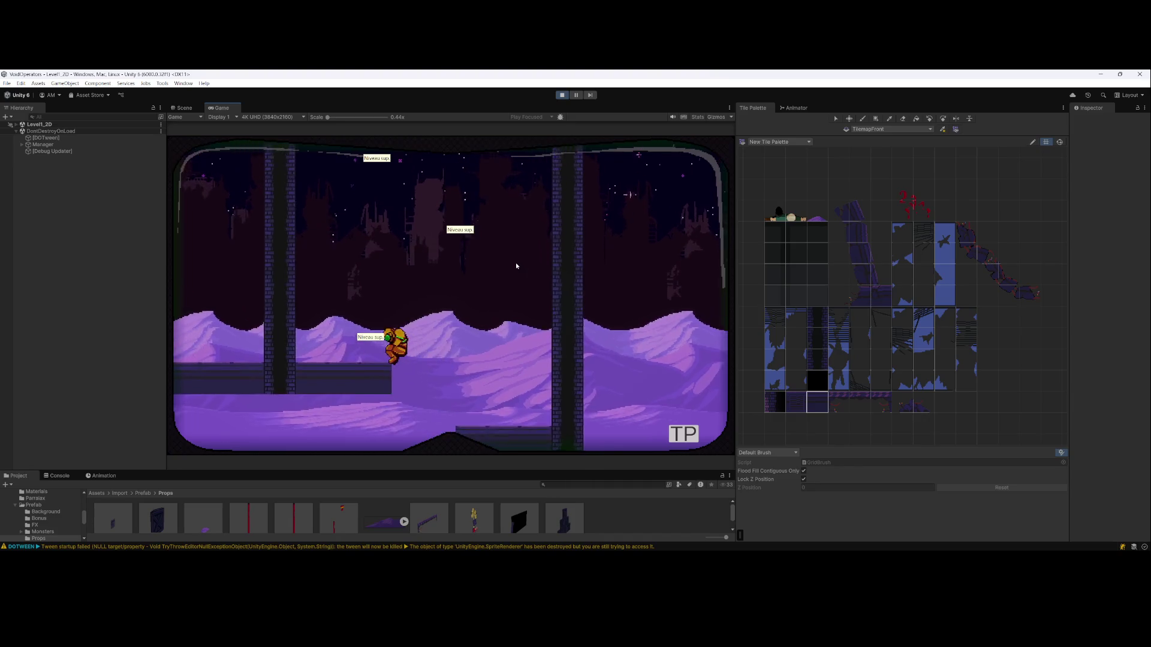
key("d")
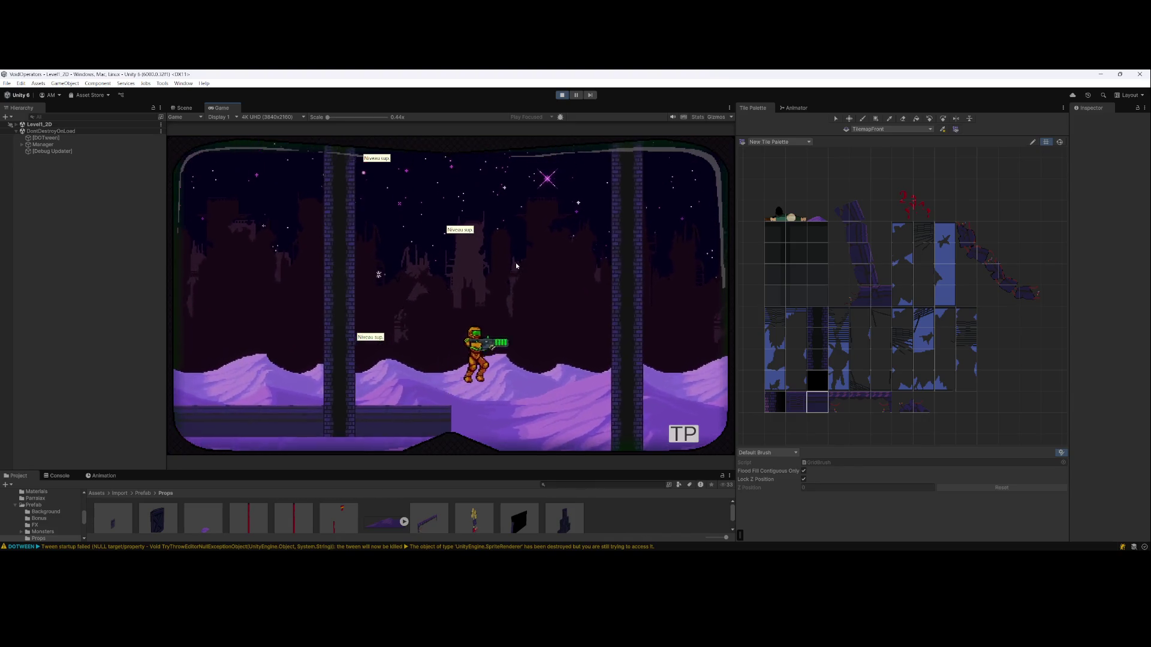
key("a")
key("space")
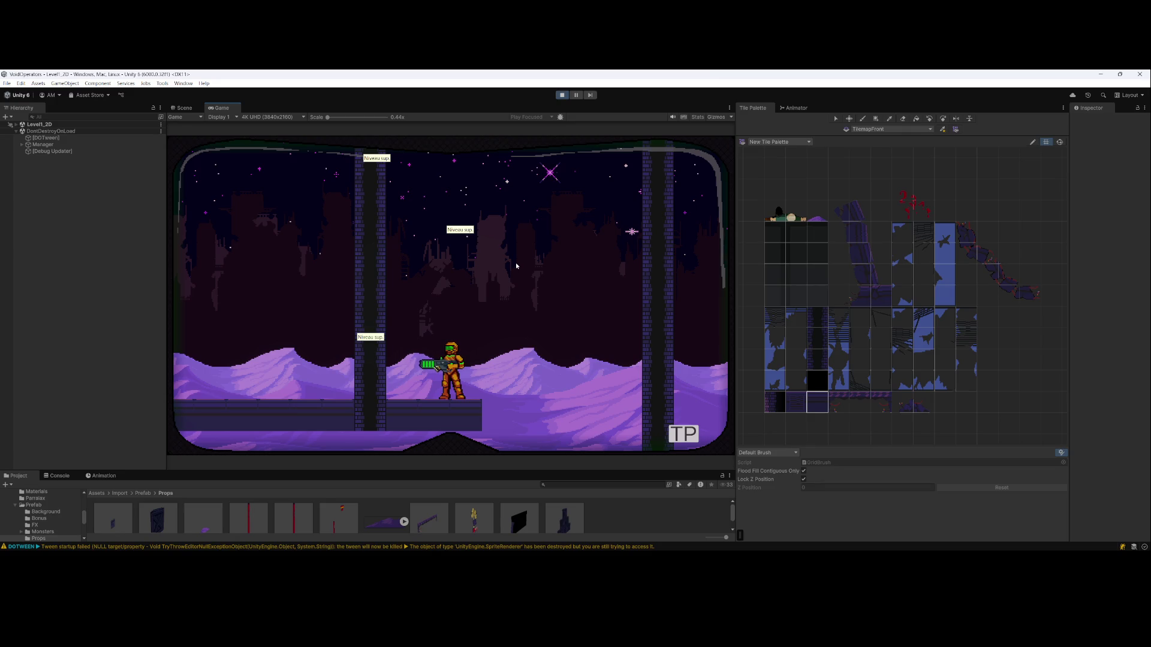
Run and jump around the pillar area and ledges, then bring up the Scene view with Ctrl+1
key("a")
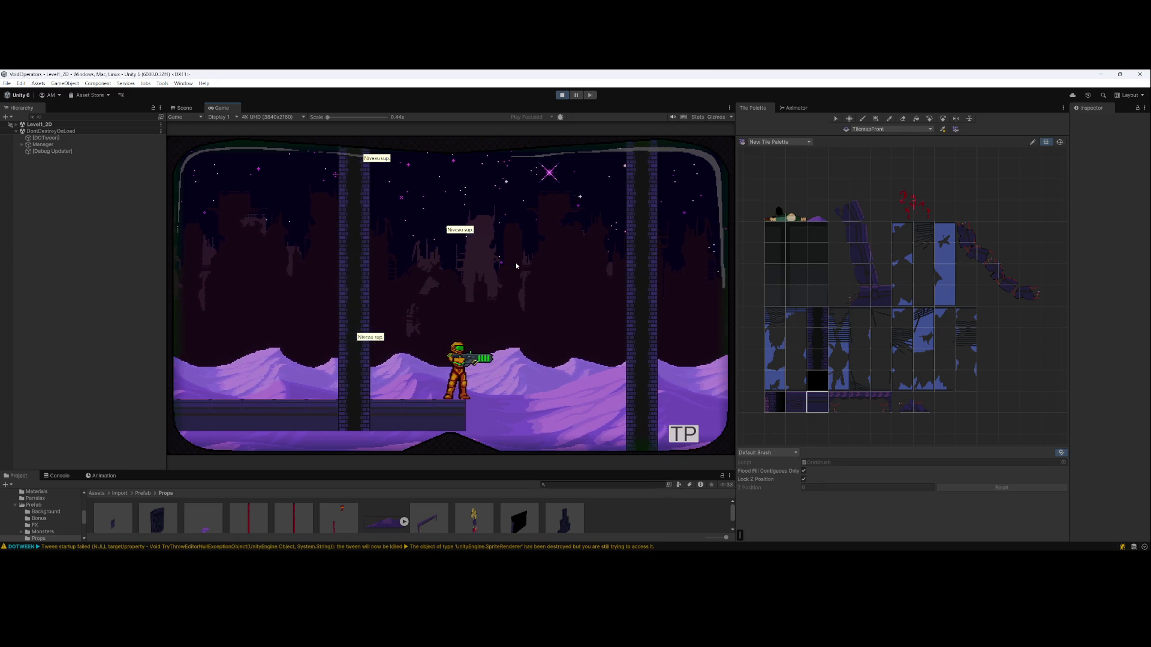
key("d")
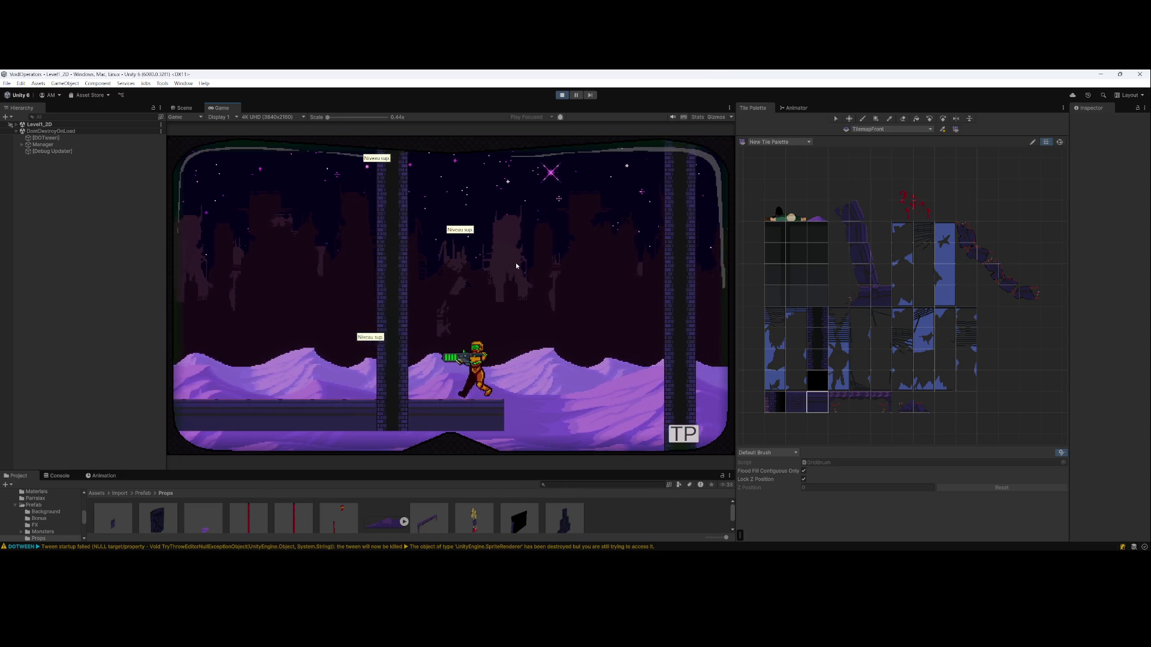
key("space")
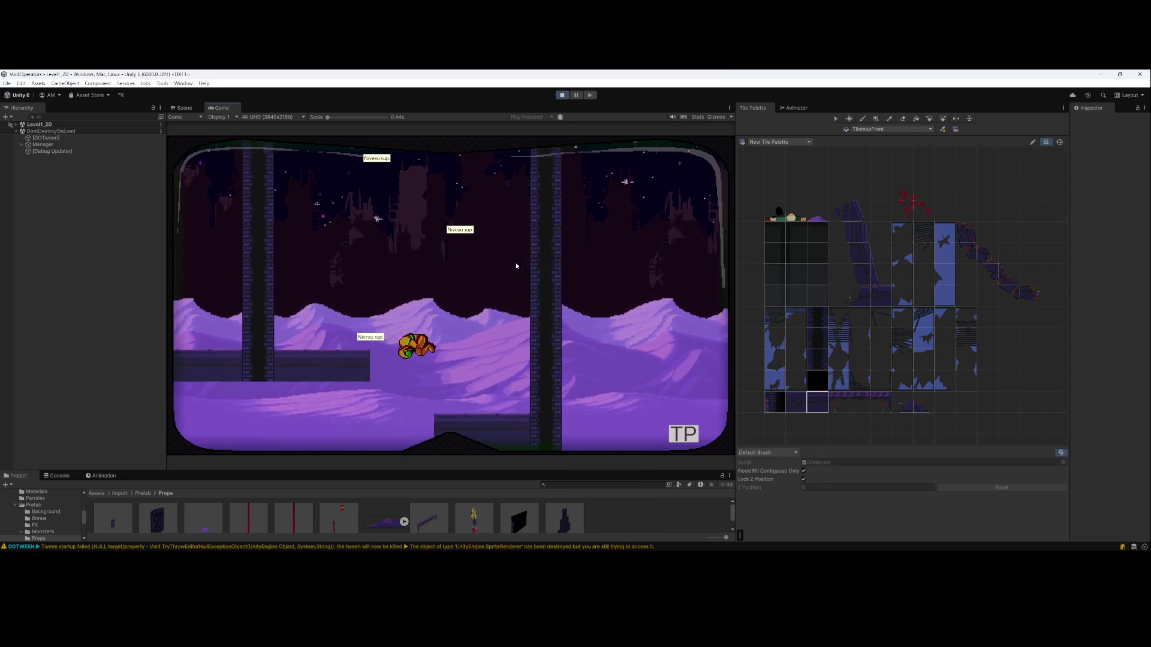
key("a")
key("d")
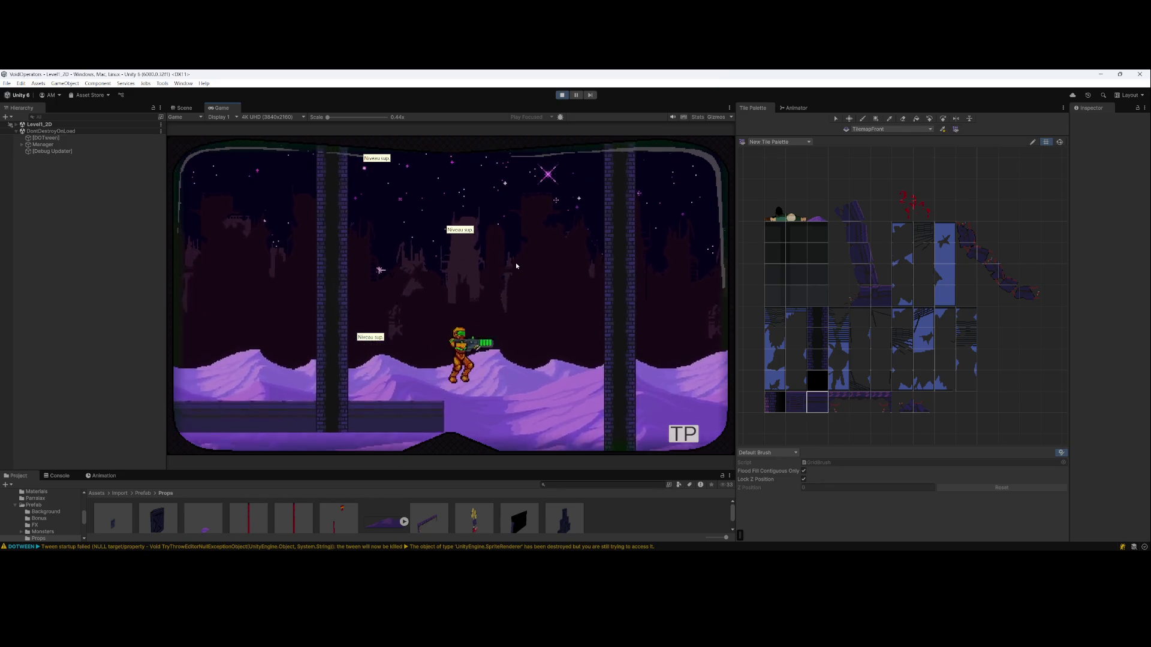
key("space")
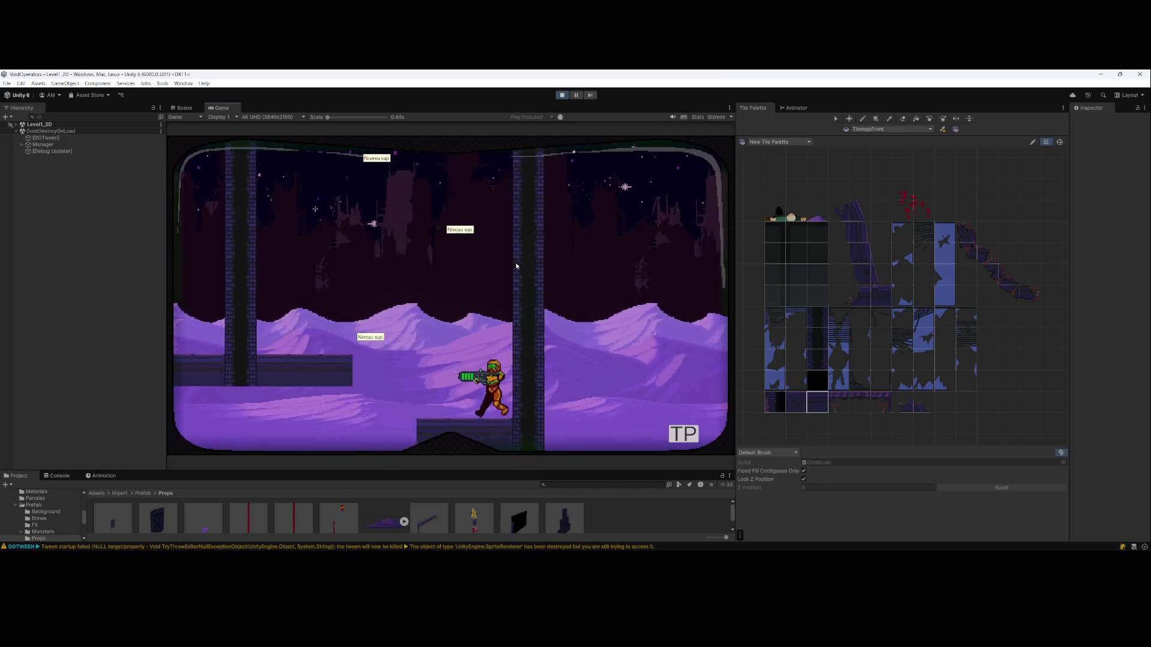
key("a")
key("space")
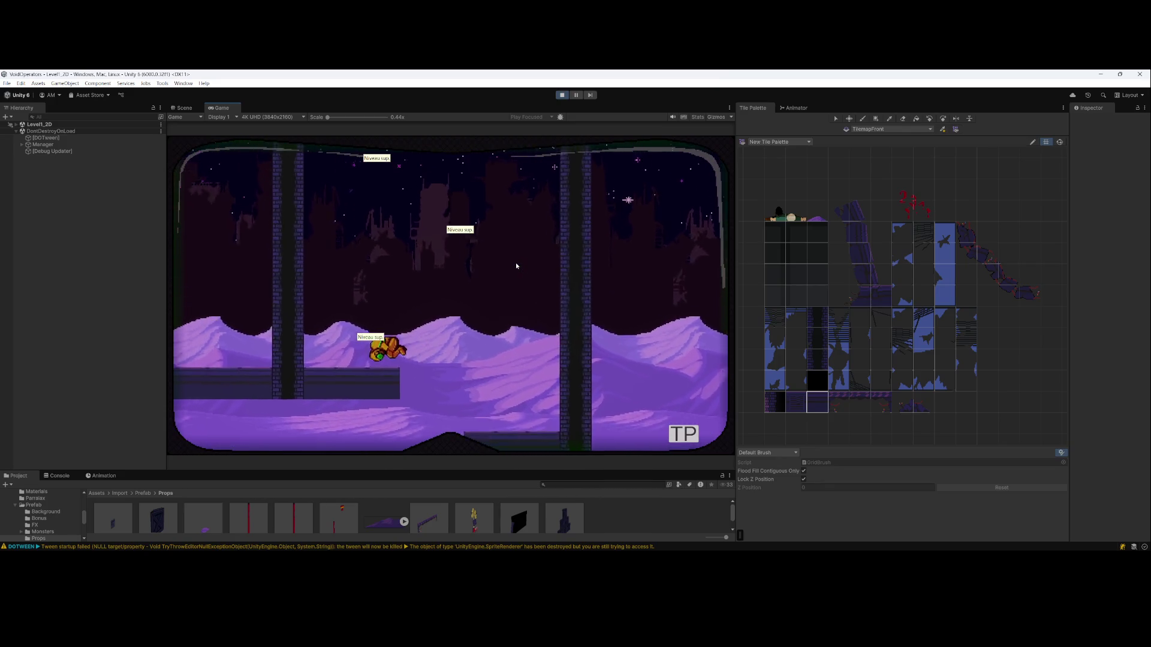
key("d")
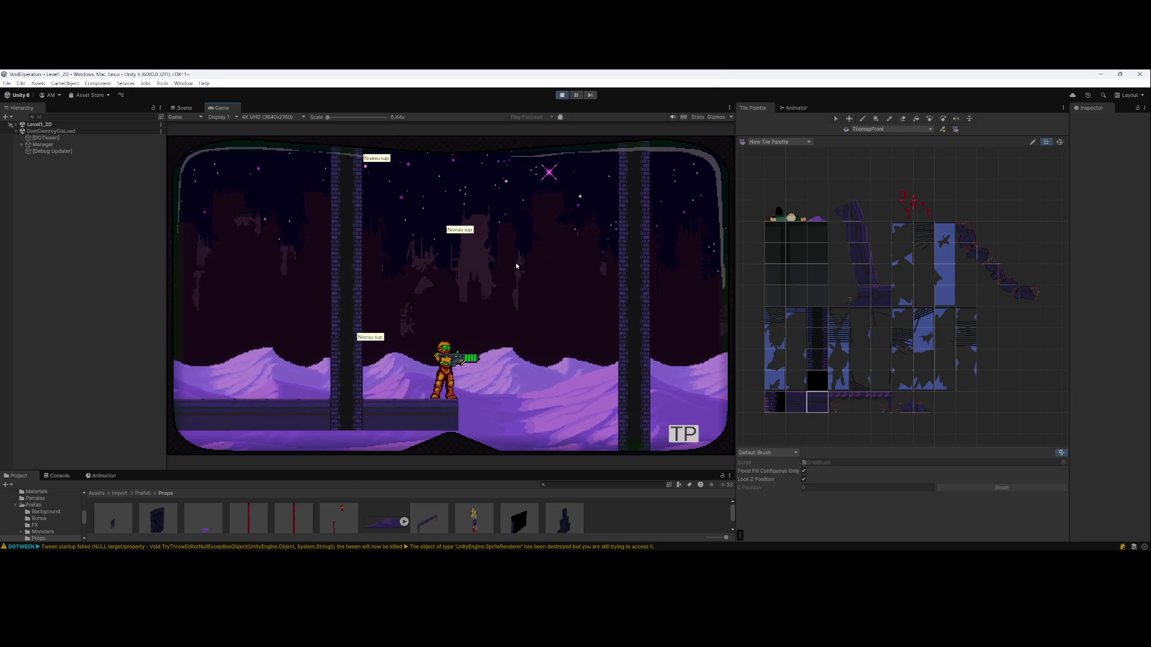
key("d")
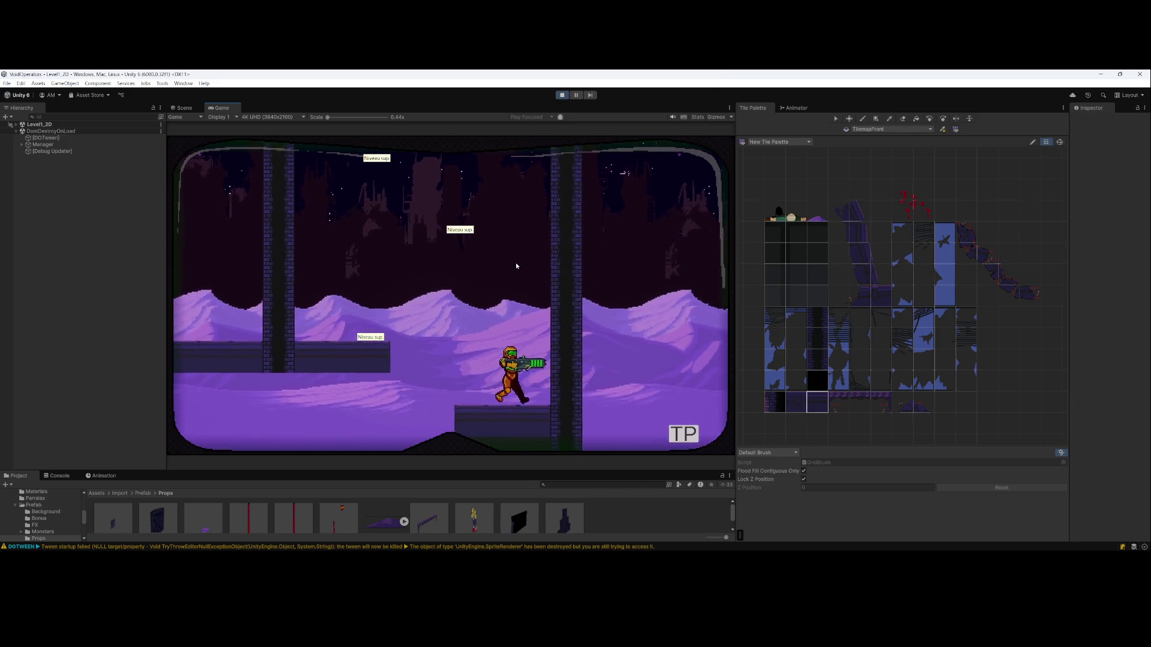
key("a")
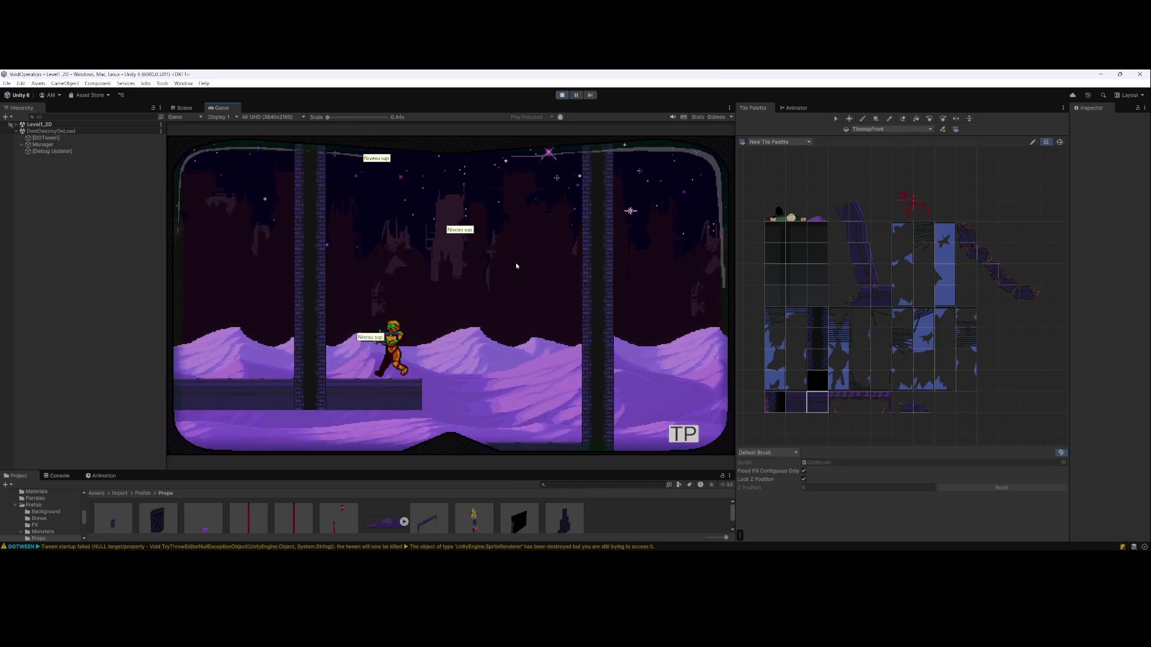
key("d")
key("space")
key("a")
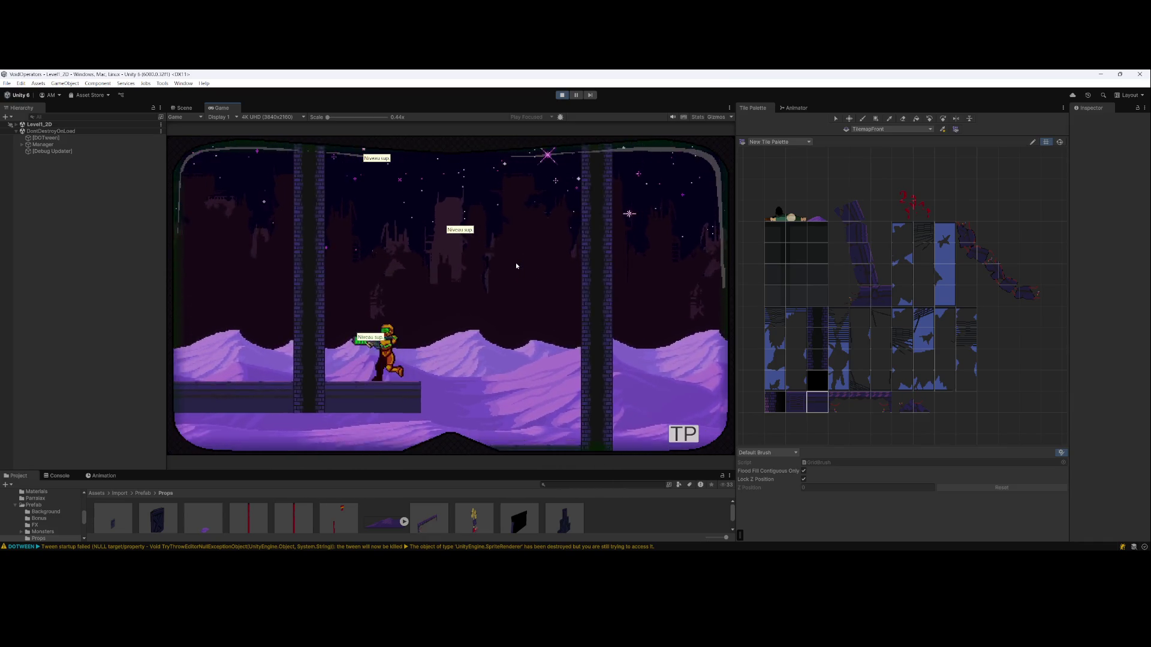
key("d")
key("space")
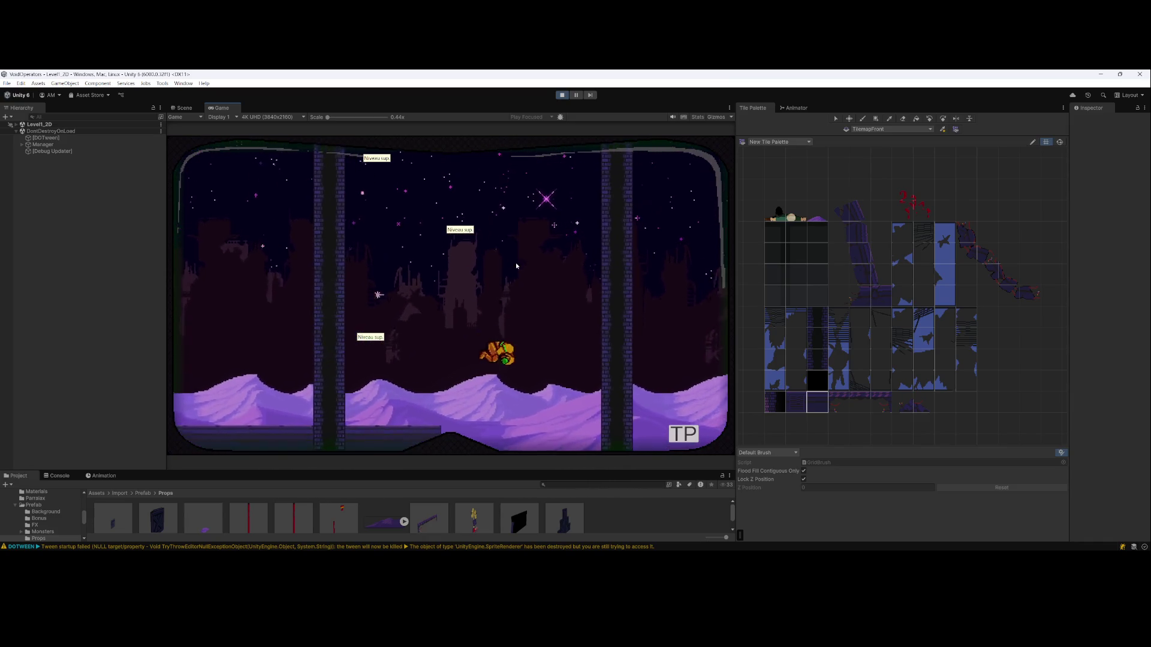
key("a")
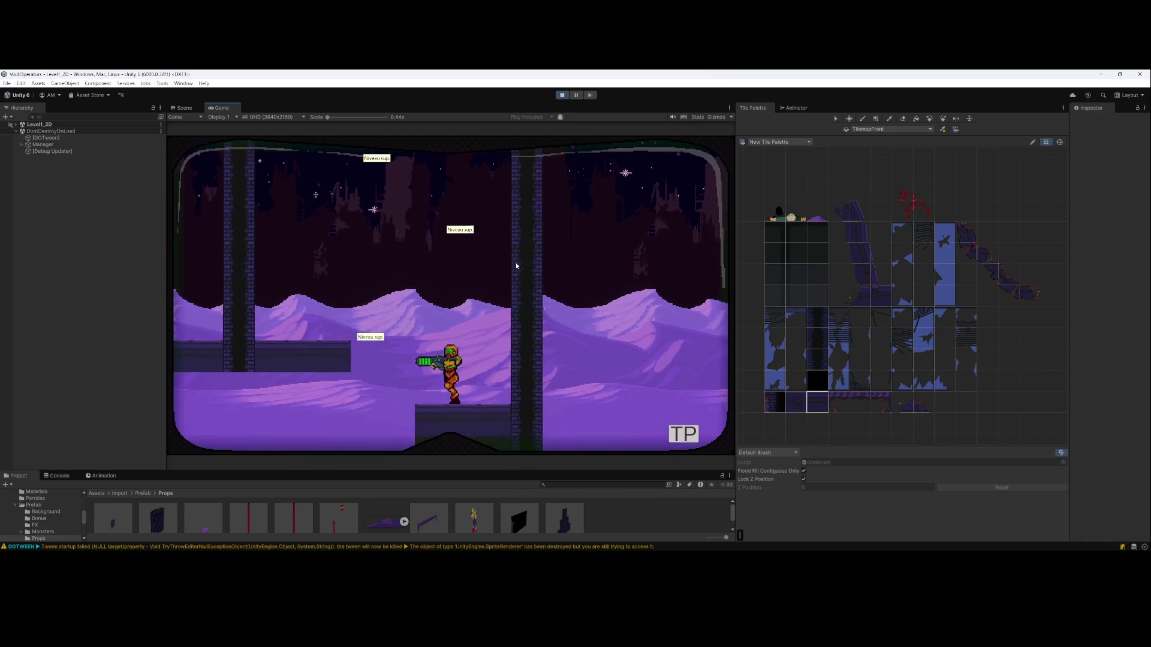
key("a")
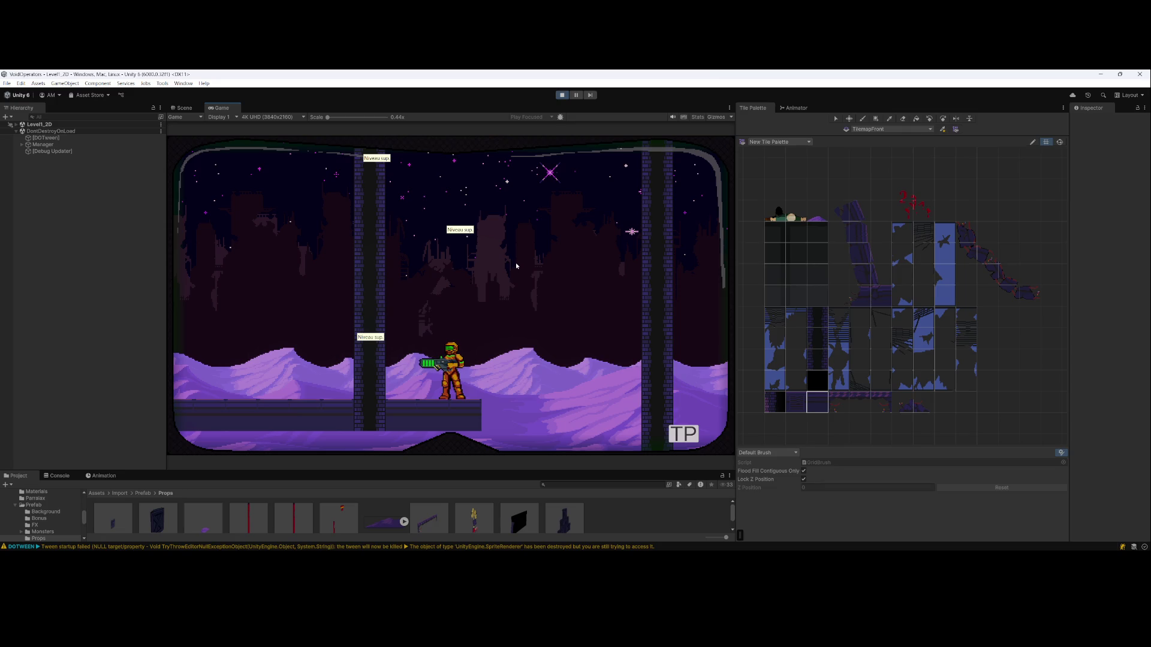
key("d")
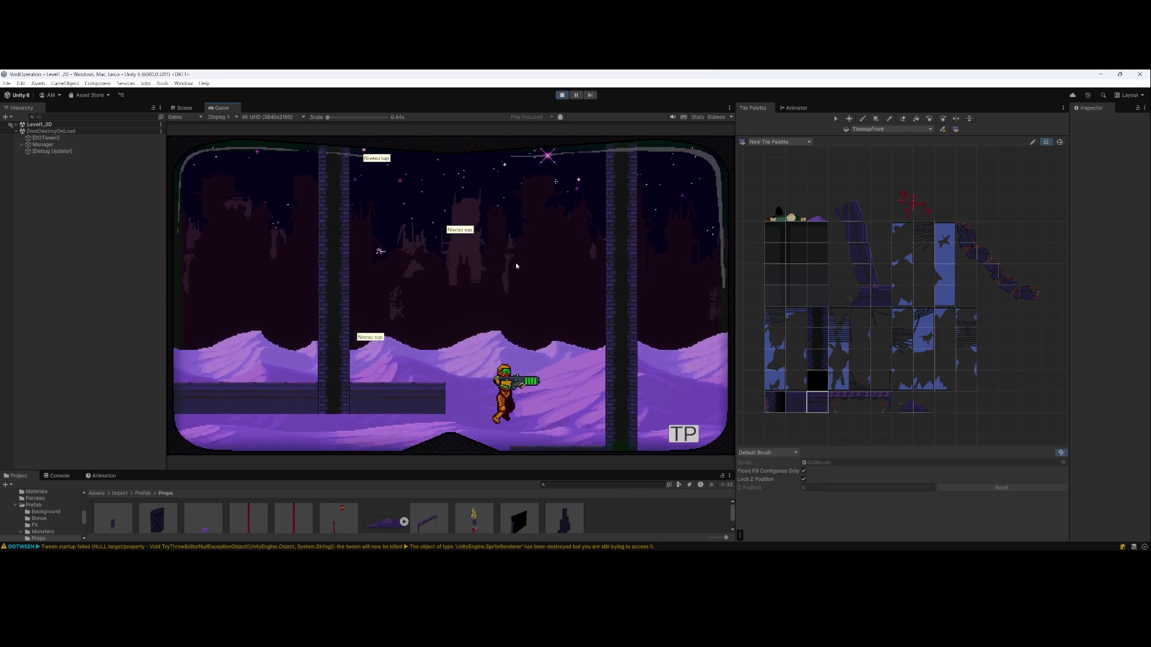
key("a")
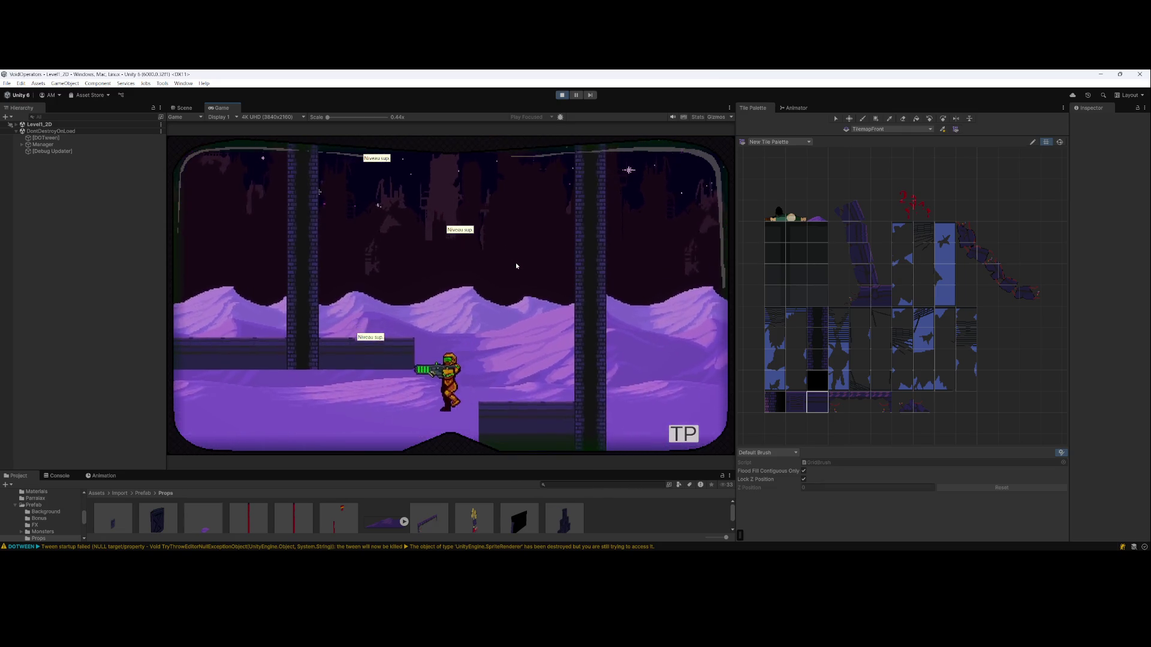
key("d")
key("space")
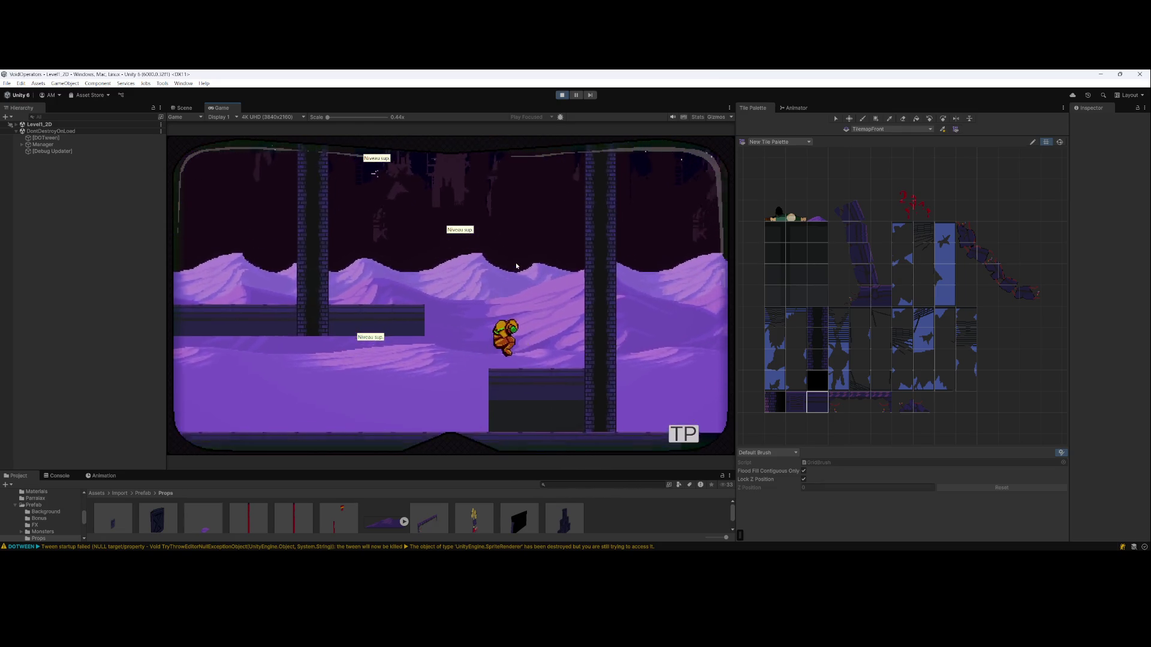
key("a")
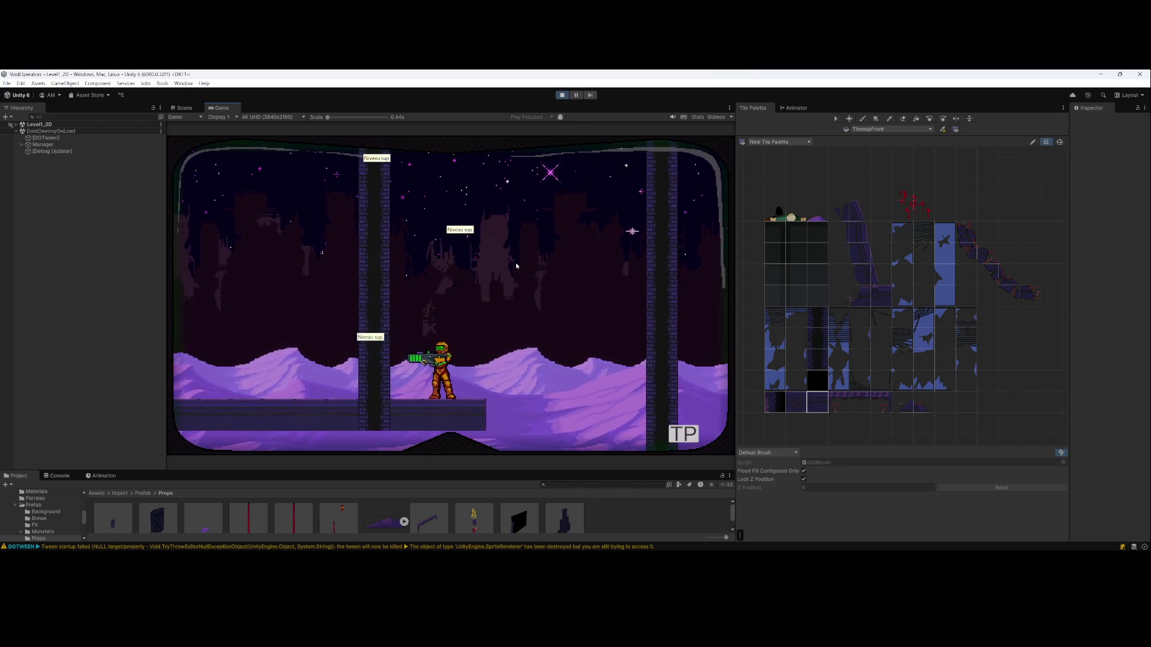
key("d")
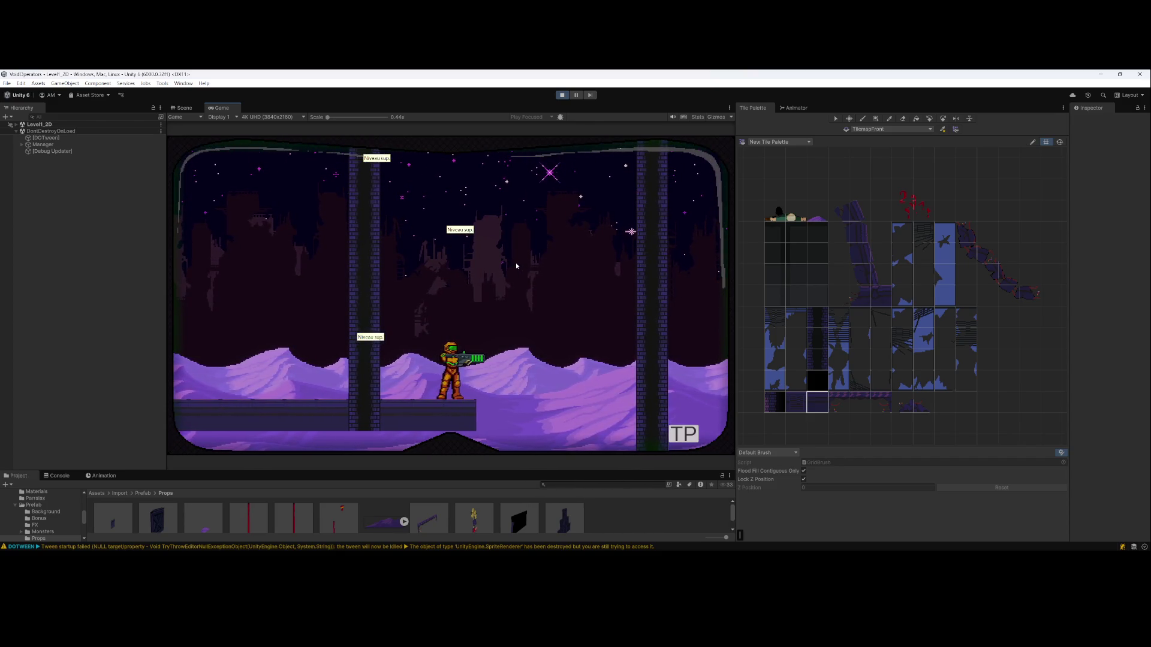
key("a")
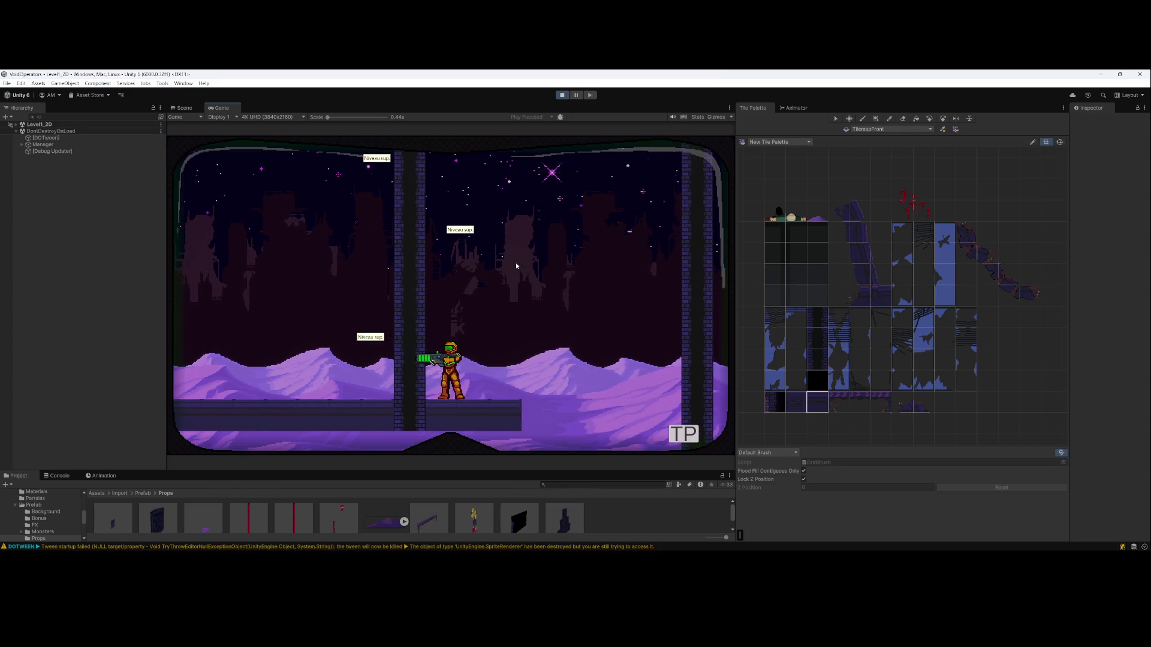
key("d")
key("a")
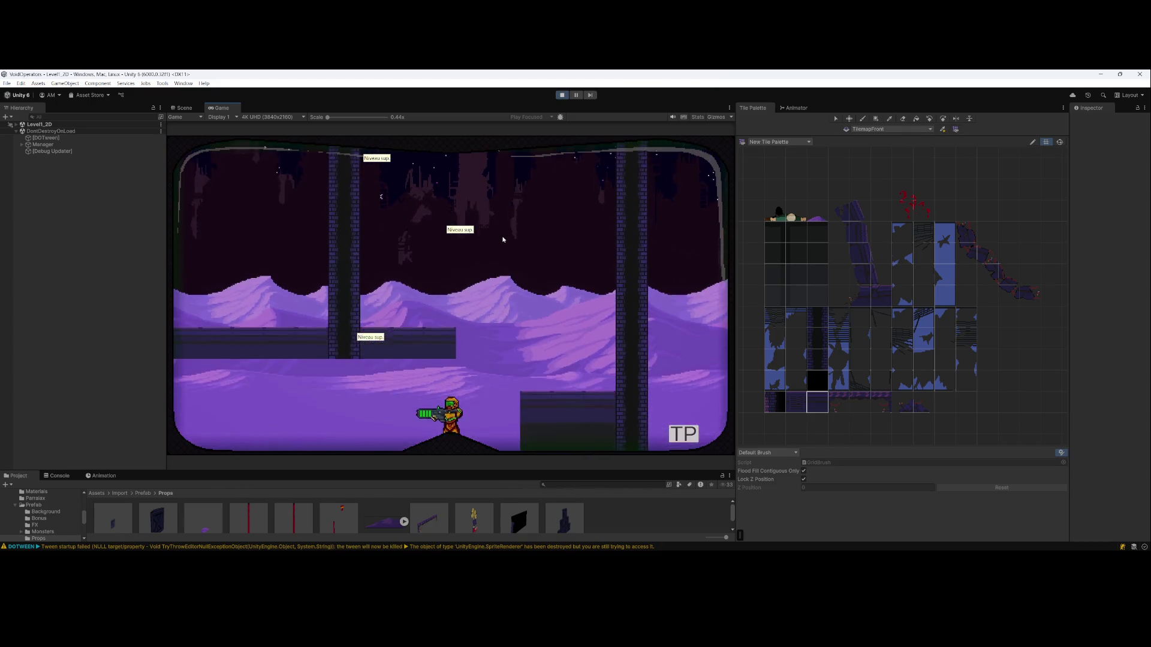
key("d")
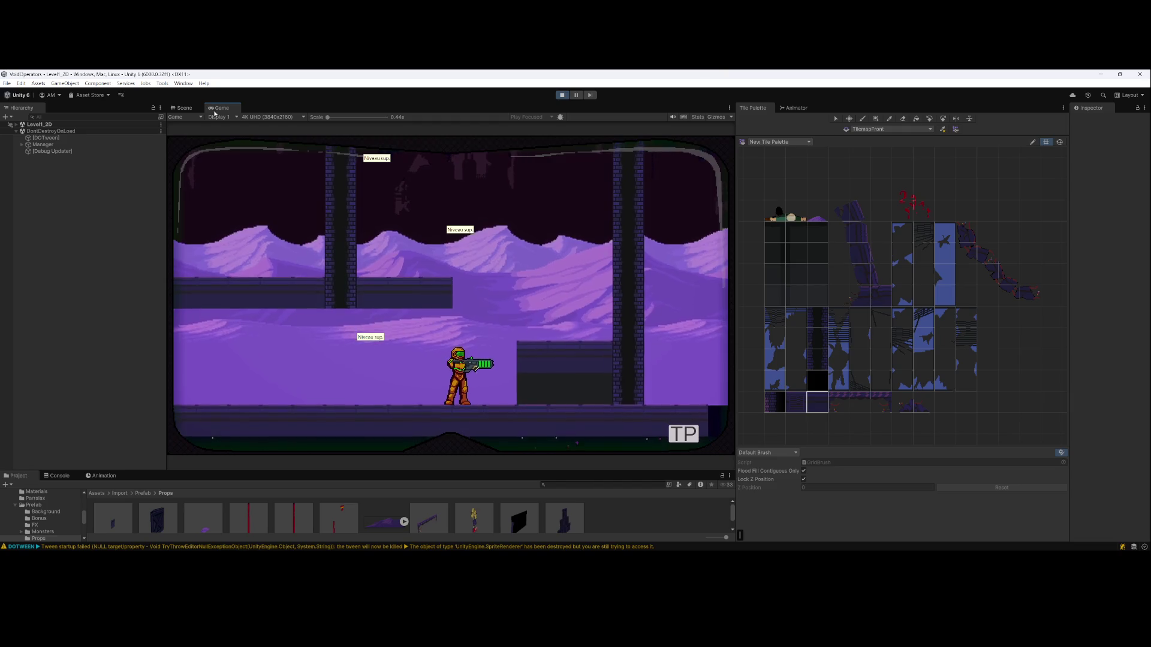
key("ctrl+1")
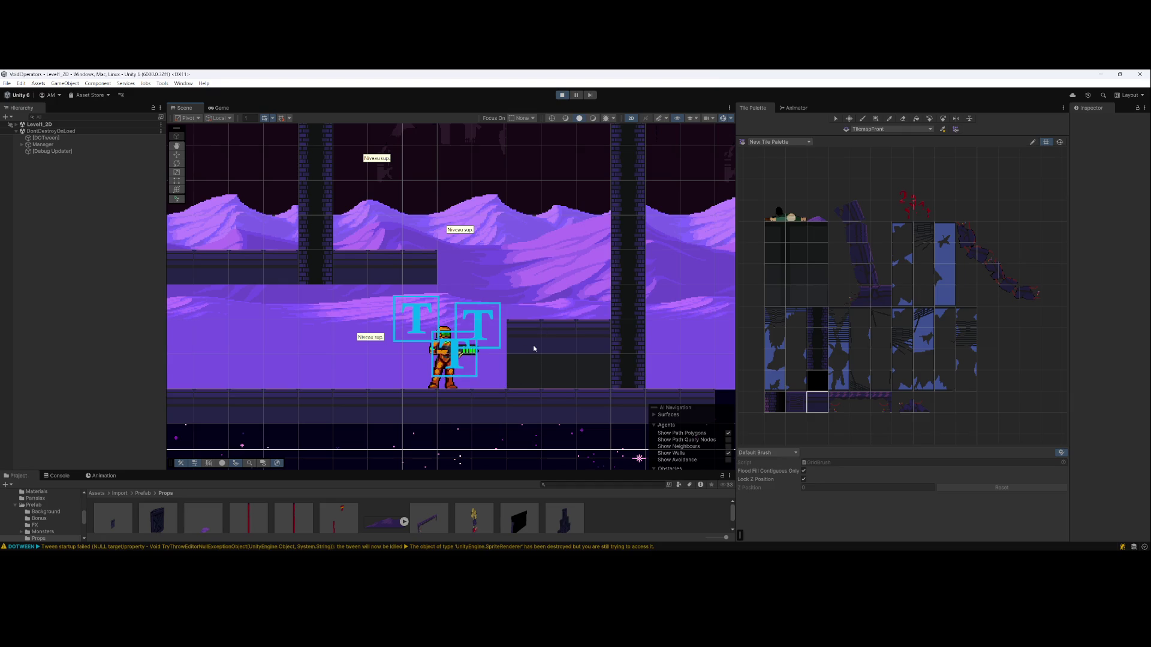
Select the player's Txt object under Player2d(Clone) to inspect it, then take a screen capture
left_click(481, 372)
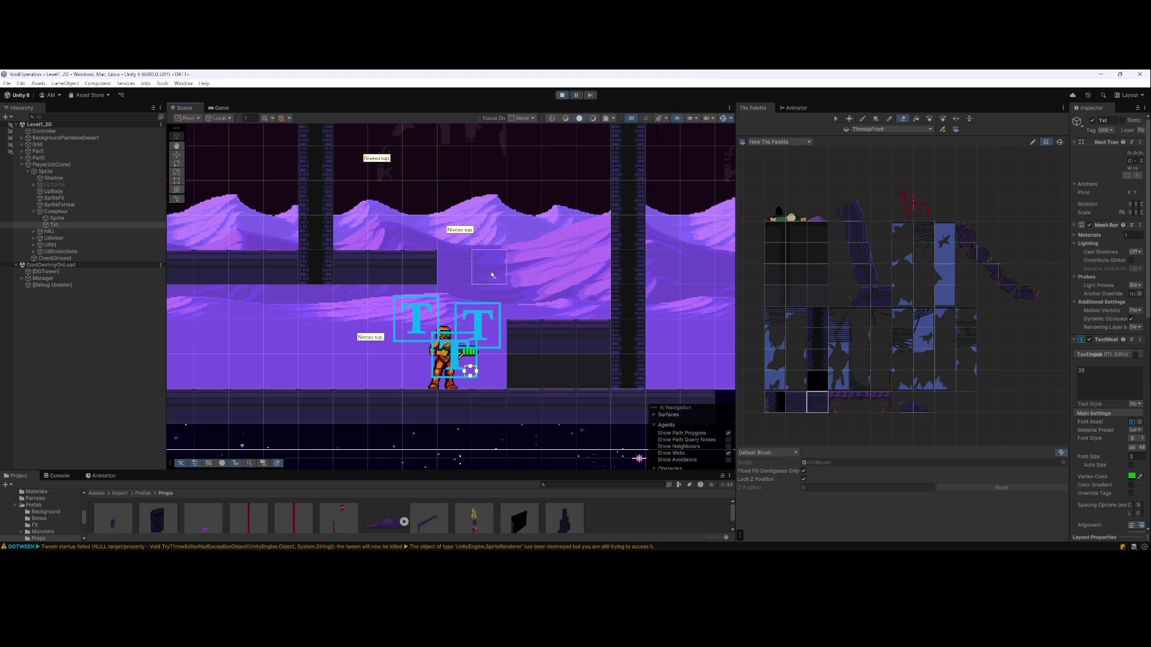
key("shift+super+s")
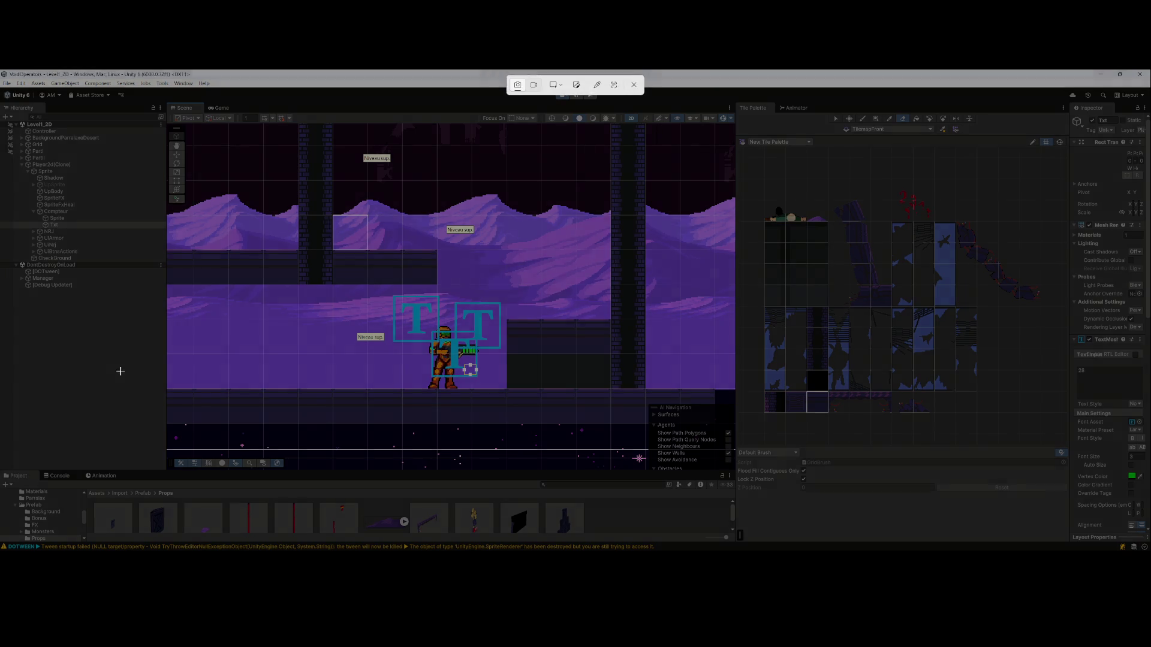
mouse_move(298, 205)
left_mouse_down()
mouse_move(362, 283)
mouse_move(645, 391)
left_mouse_up()
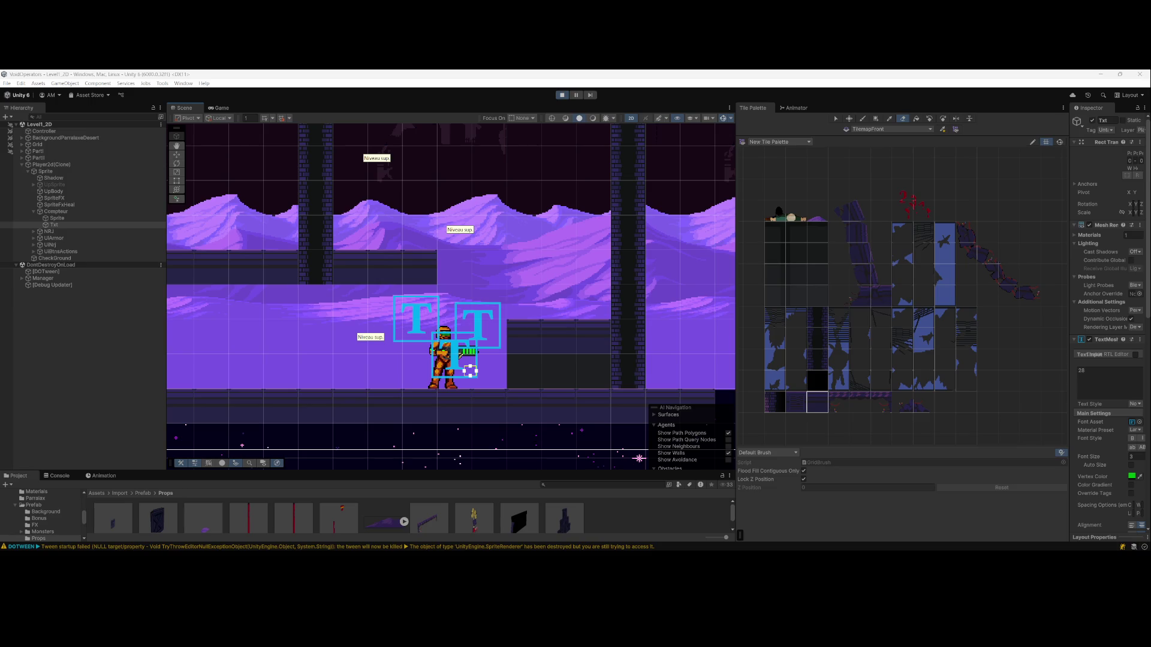
In the Game view, jump the character up, roll right in ball form, and drop to the lower floor
left_click(219, 108)
key("Left")
key("space")
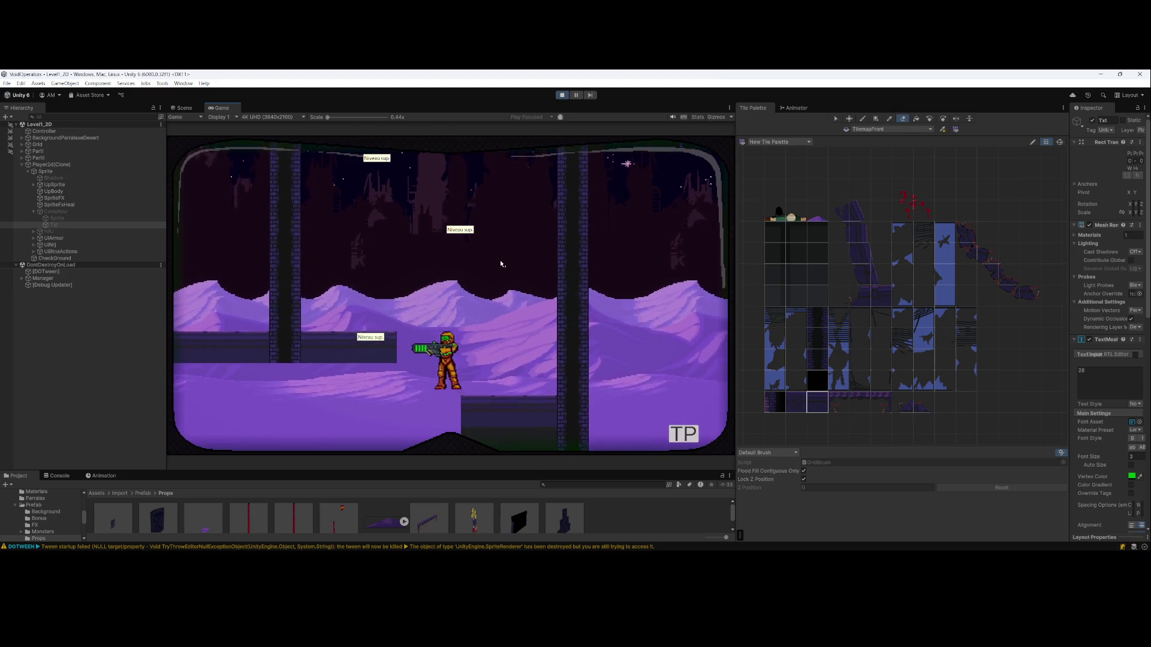
key("Right")
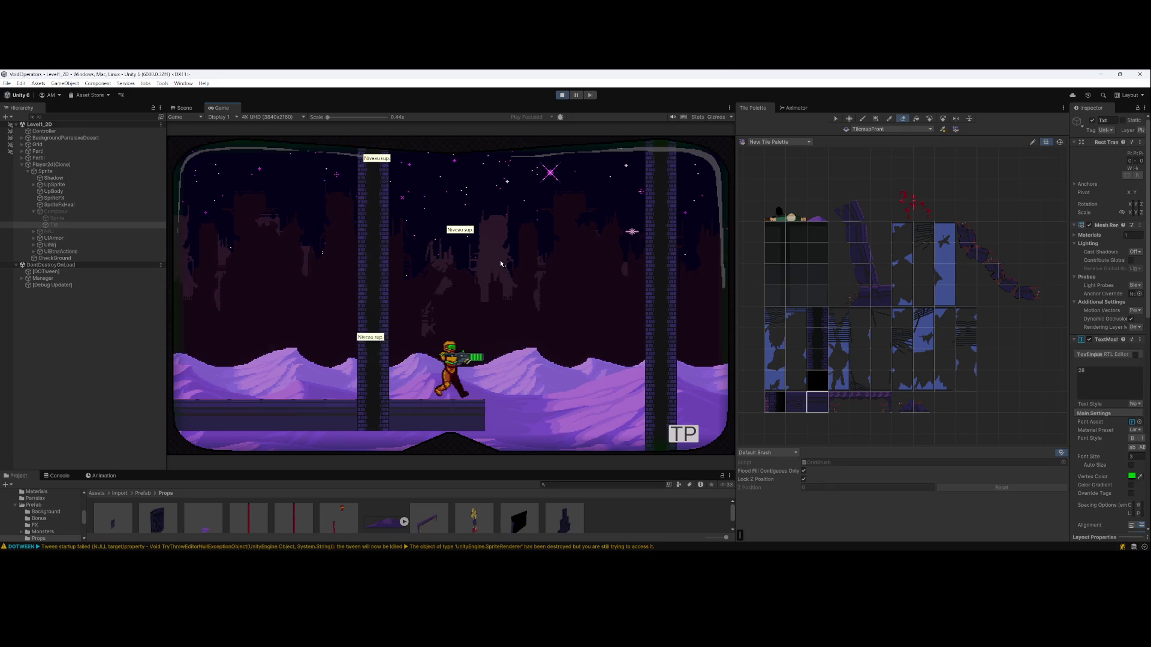
key("Down")
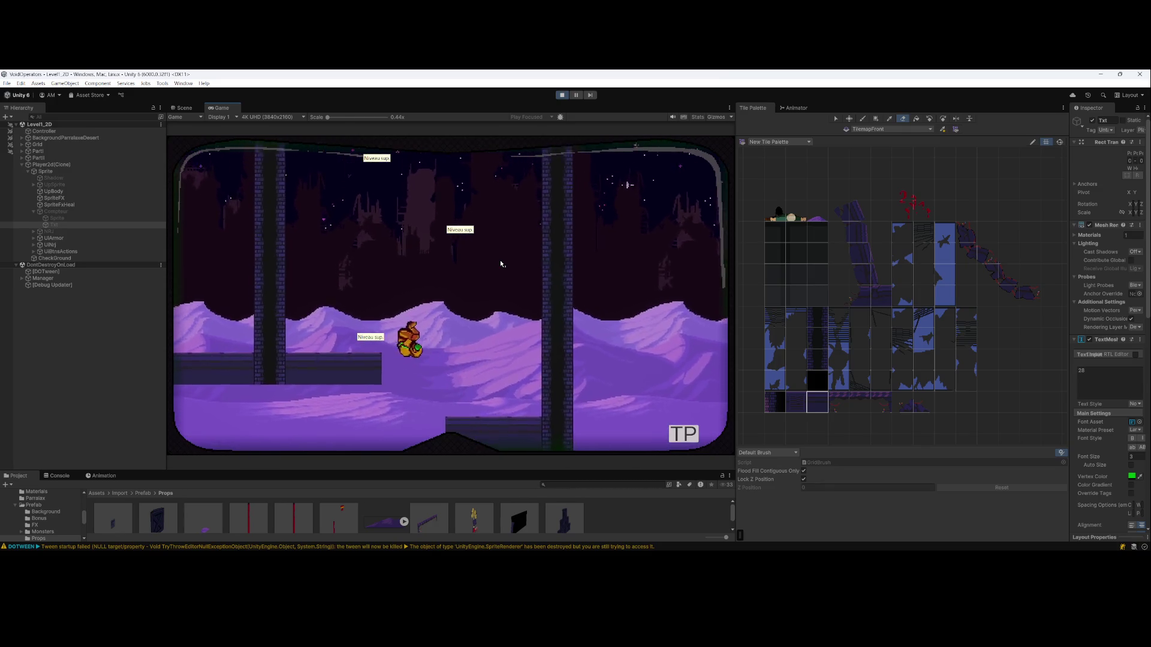
key("Up")
Run the character back left of the dark block and fire blasts to the left
key("Right")
key("Left")
key("Right")
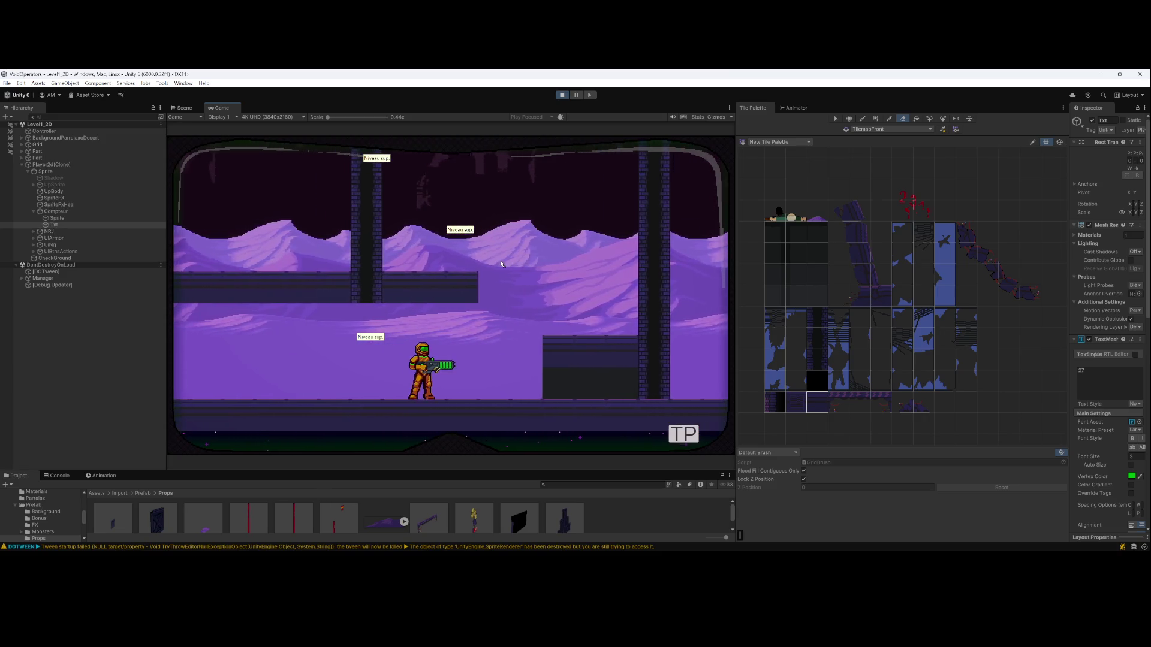
key("Left")
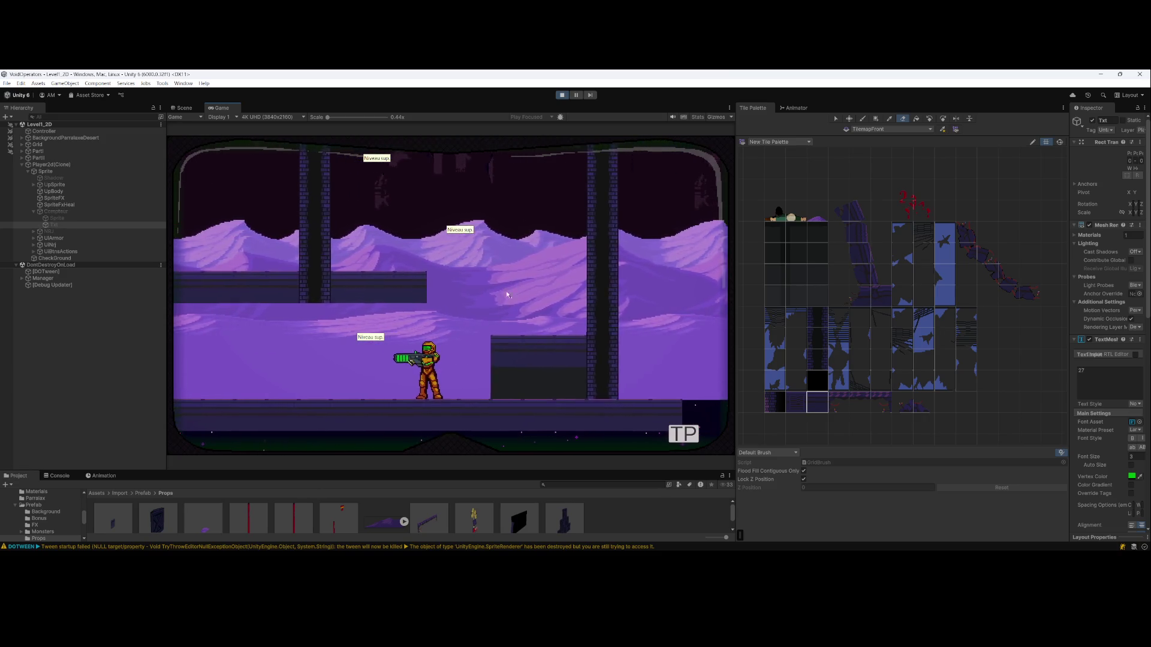
key("Left")
key("Right")
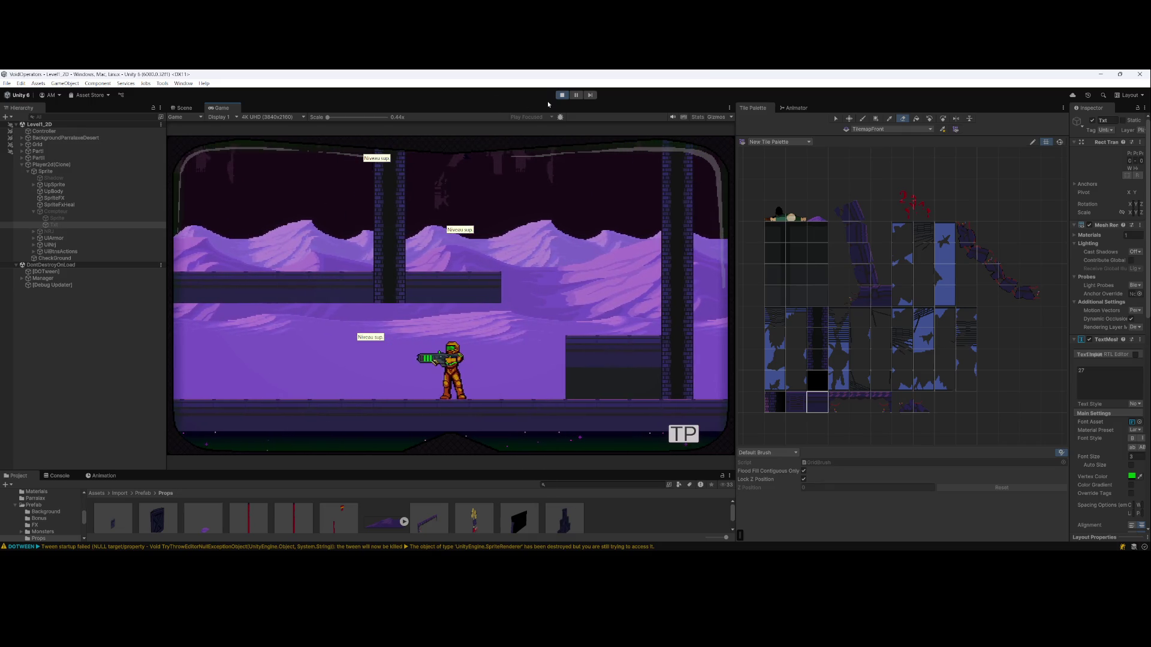
Exit Play mode, choose Keep for the play-mode changes, and dismiss the save prompt
left_click(562, 94)
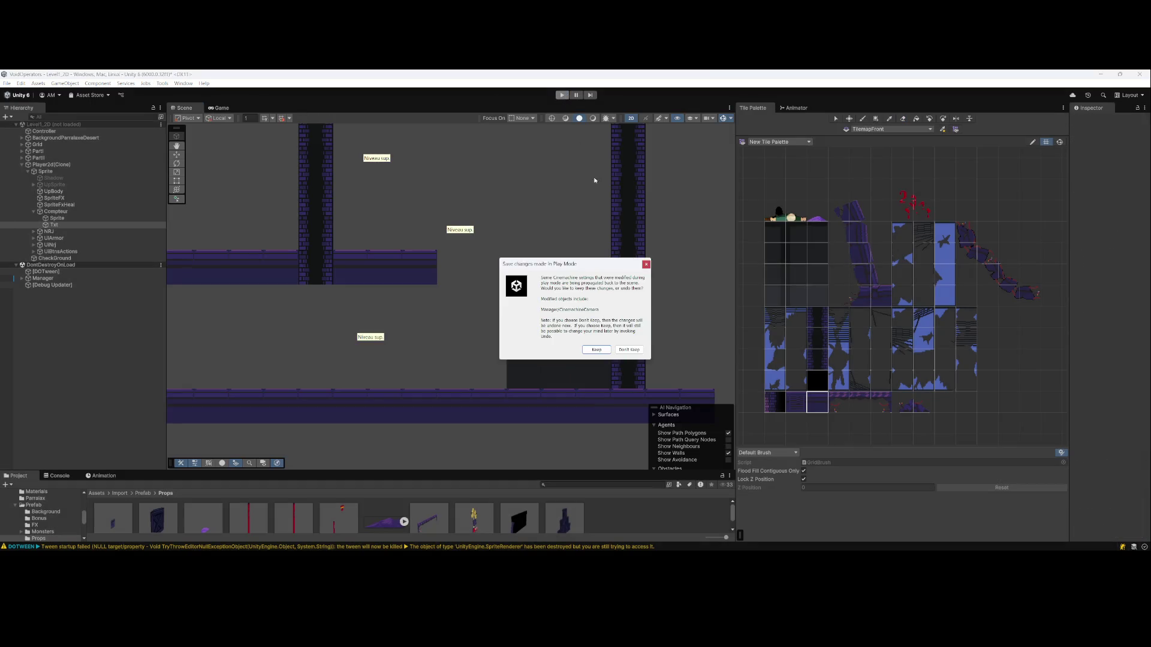
key("Return")
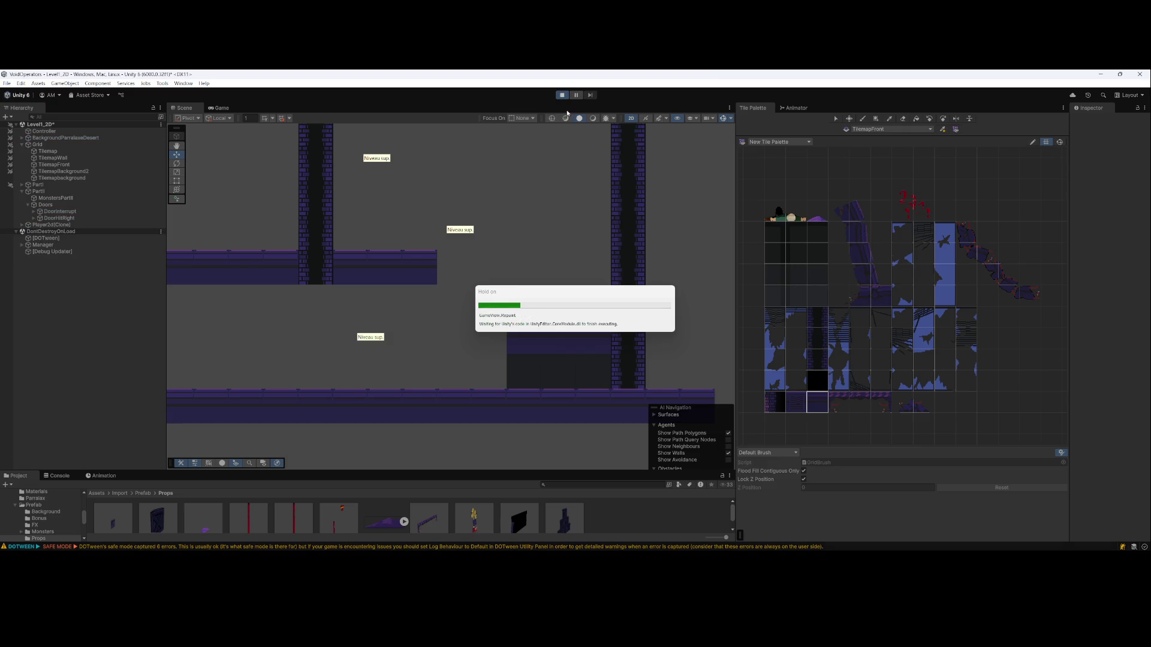
key("ctrl+p")
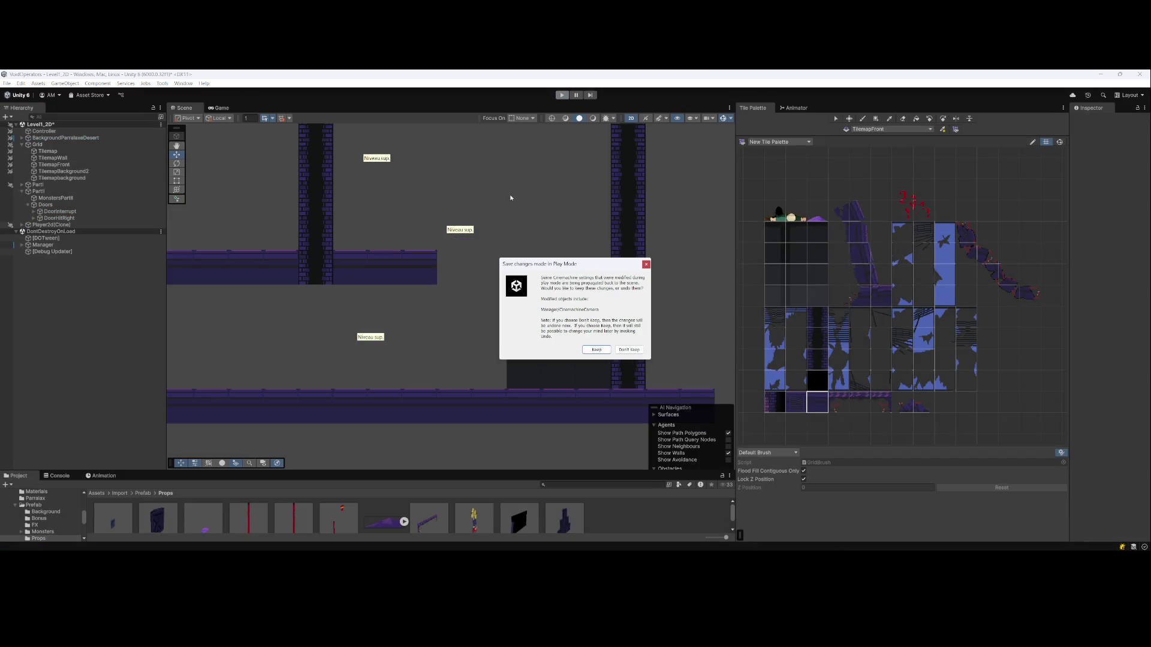
left_click(645, 264)
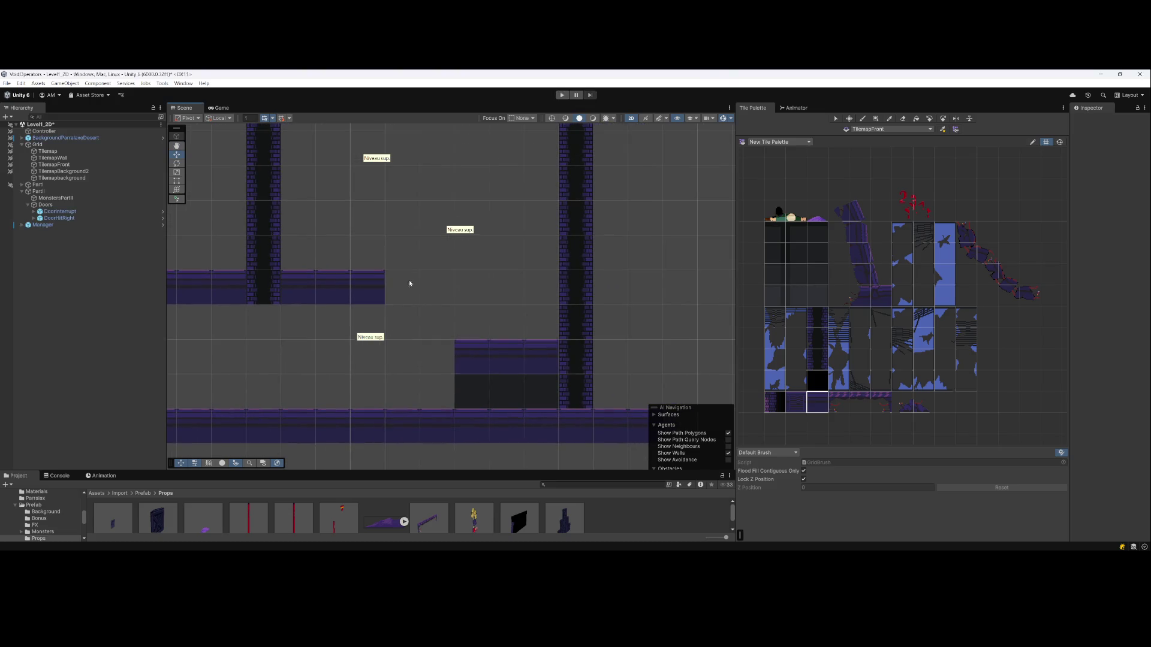
Inspect DoorInterrupt, then view the Tilemap and TilemapWall layers while panning across the level
left_click(57, 211)
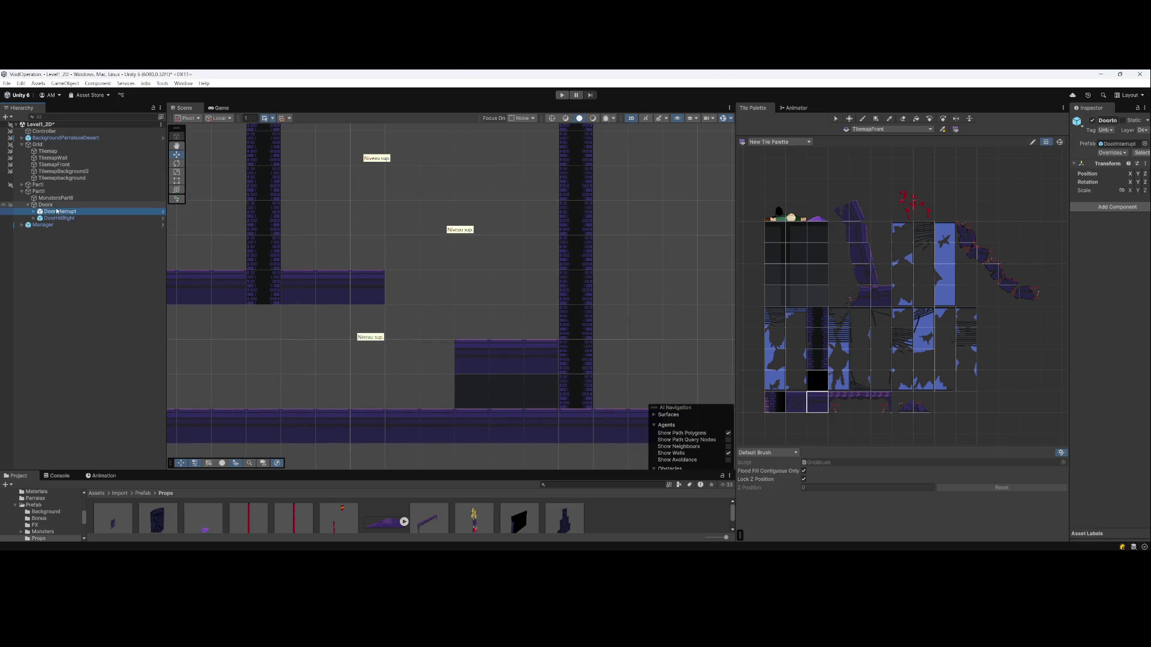
left_click(48, 151)
scroll(403, 227, "down", 3)
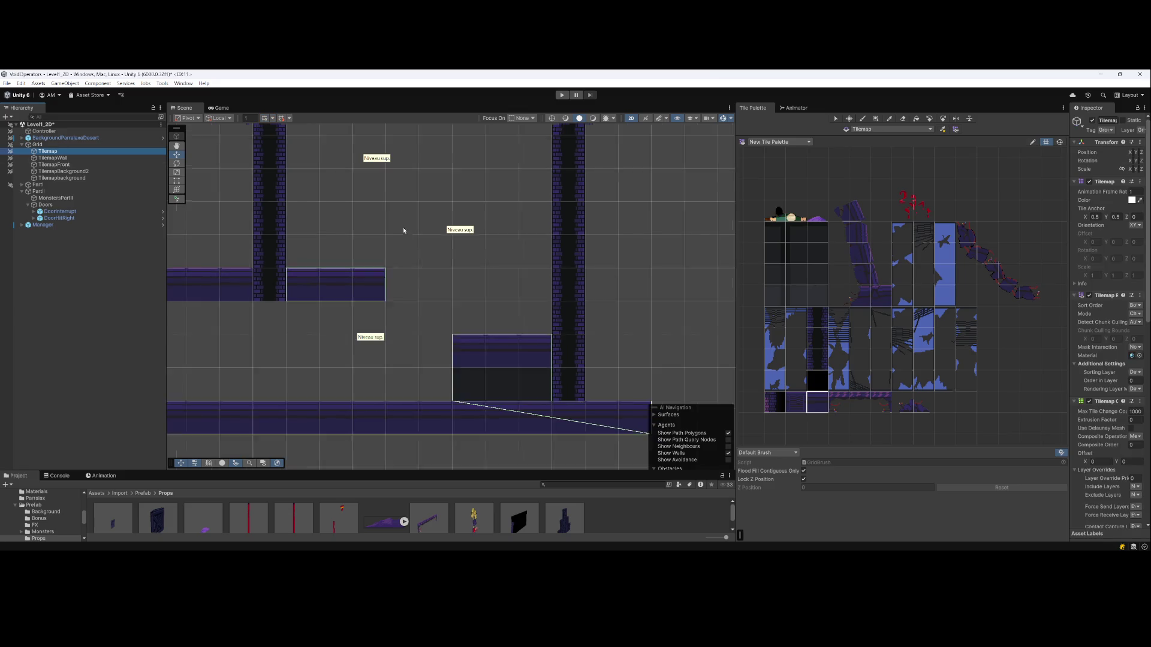
left_click_drag(358, 243, 444, 258)
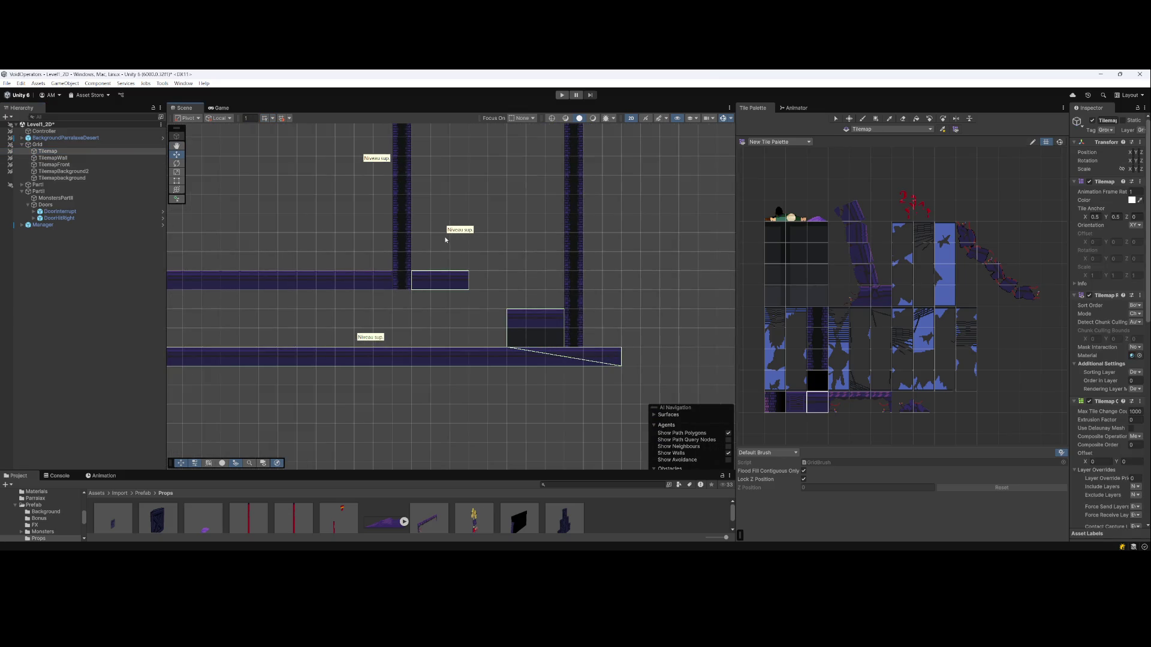
left_click(53, 157)
scroll(660, 293, "down", 4)
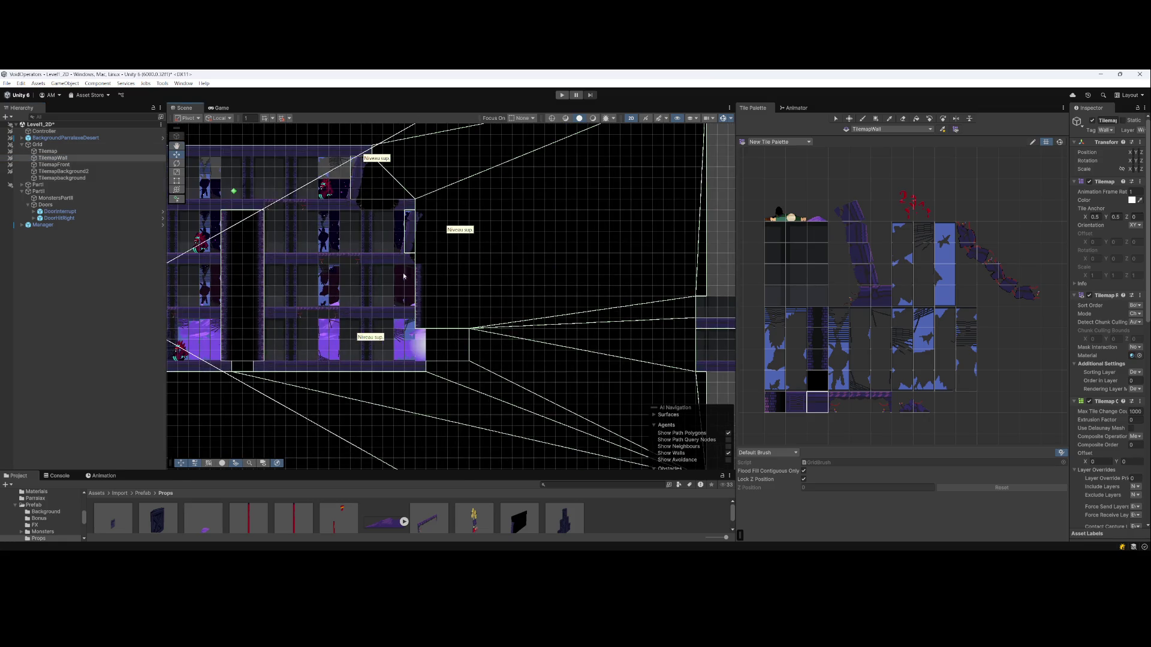
mouse_move(453, 268)
left_mouse_down()
mouse_move(588, 293)
mouse_move(554, 299)
left_mouse_up()
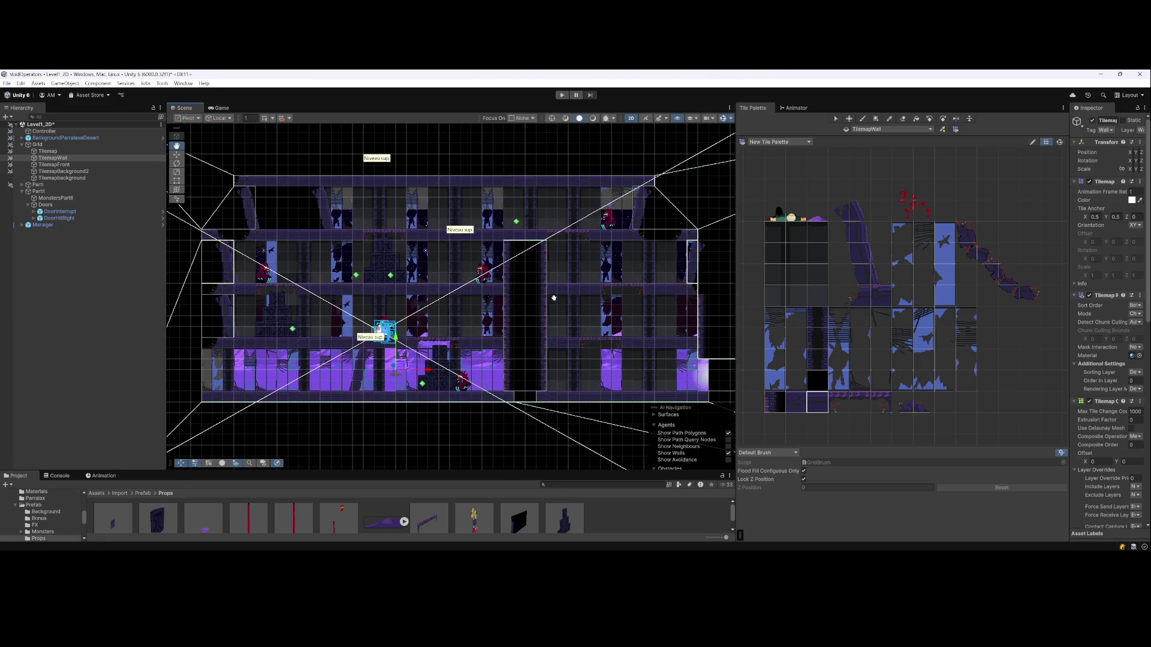
Recheck the Tilemap and TilemapFront layers, then make TilemapBackground2 the active painting layer
left_click(54, 151)
scroll(626, 282, "up", 10)
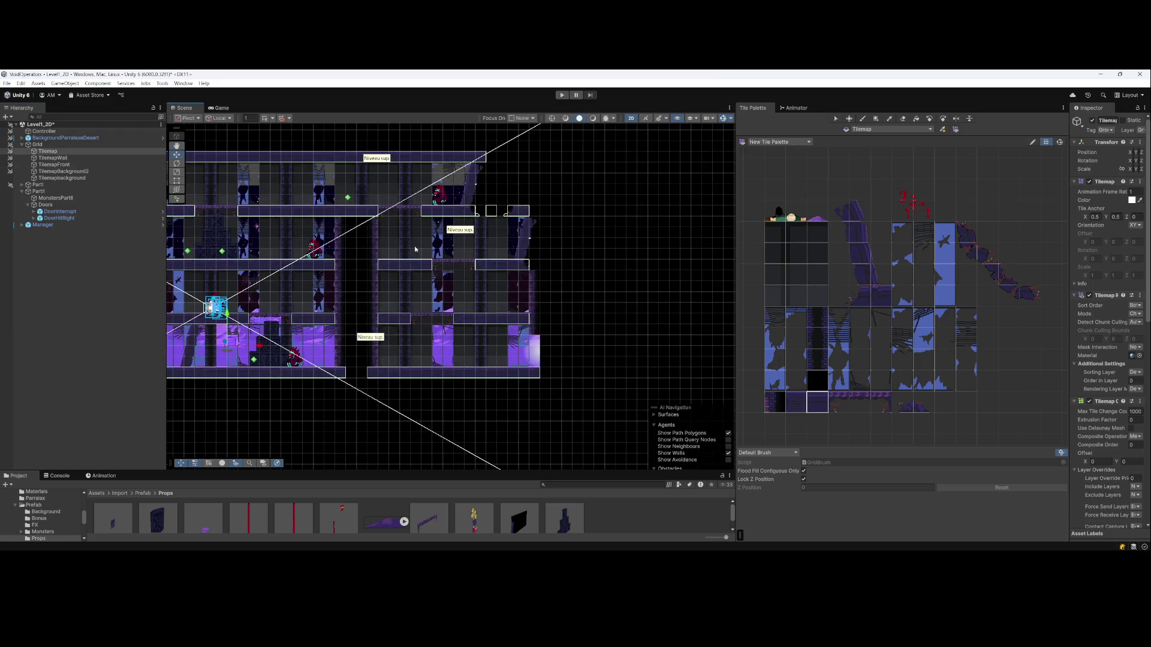
left_click_drag(352, 243, 237, 224)
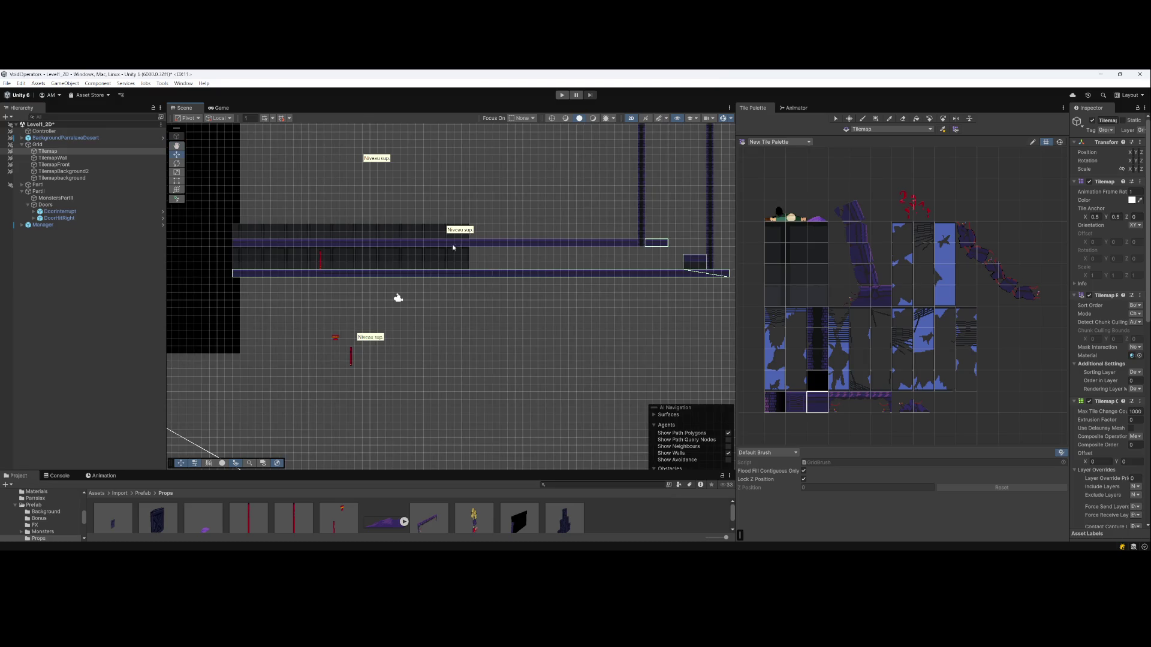
left_click(60, 166)
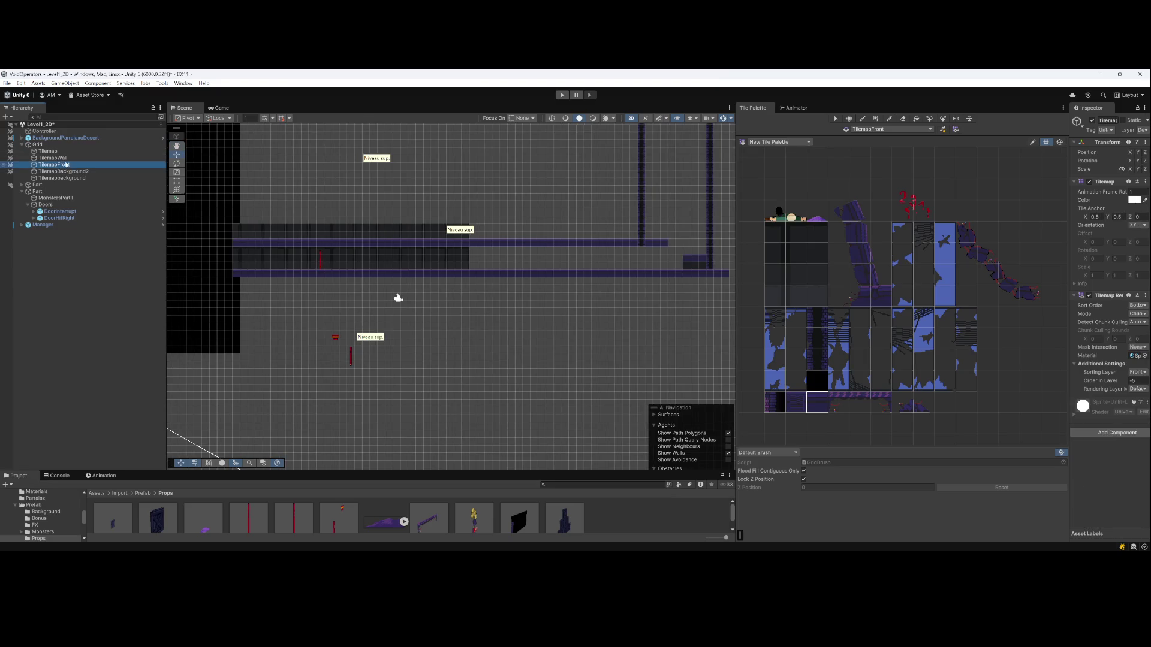
left_click(75, 172)
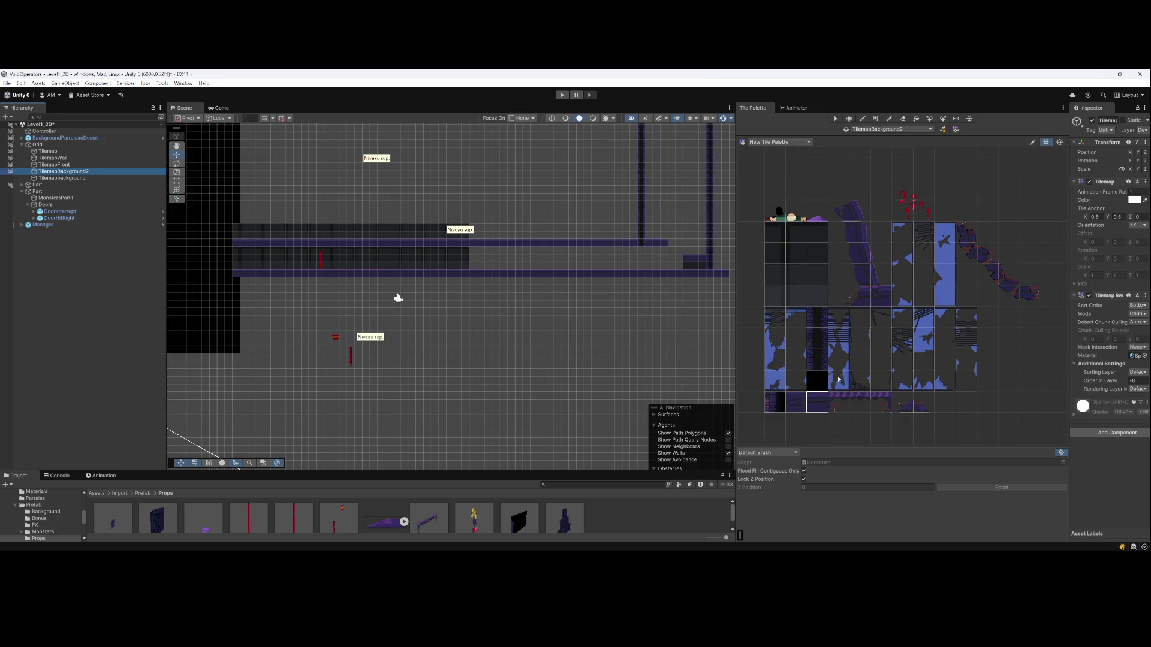
Pick the black tile in the Tile Palette and bring the walls into view
left_click(816, 378)
left_click_drag(588, 308, 540, 306)
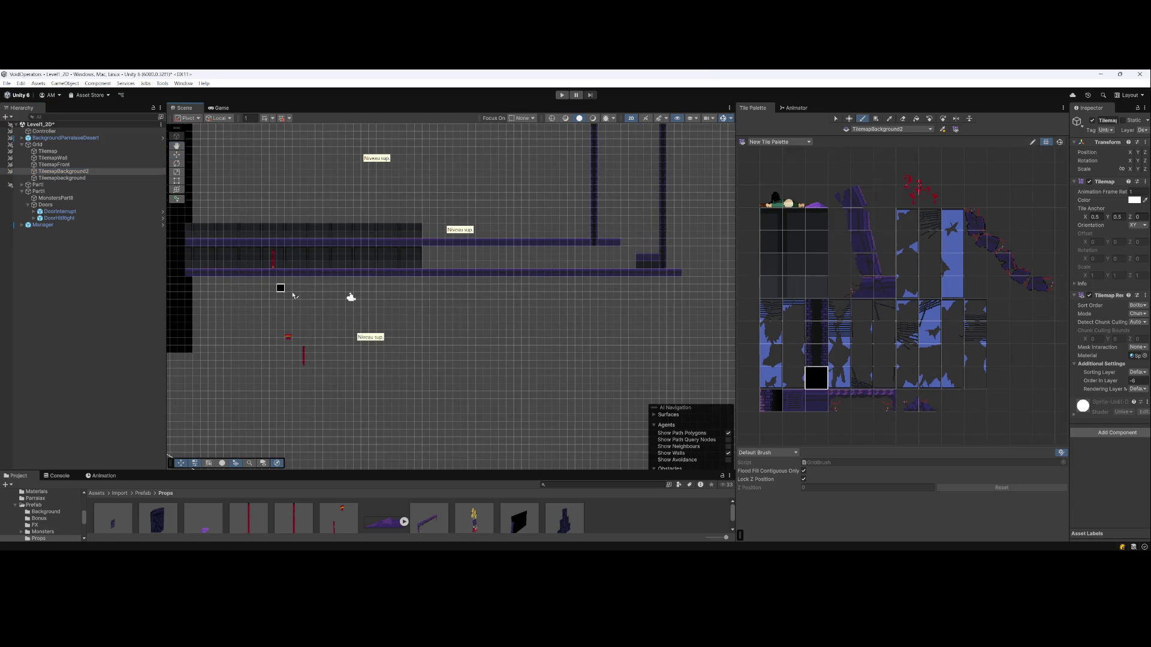
key("Up")
key("Right")
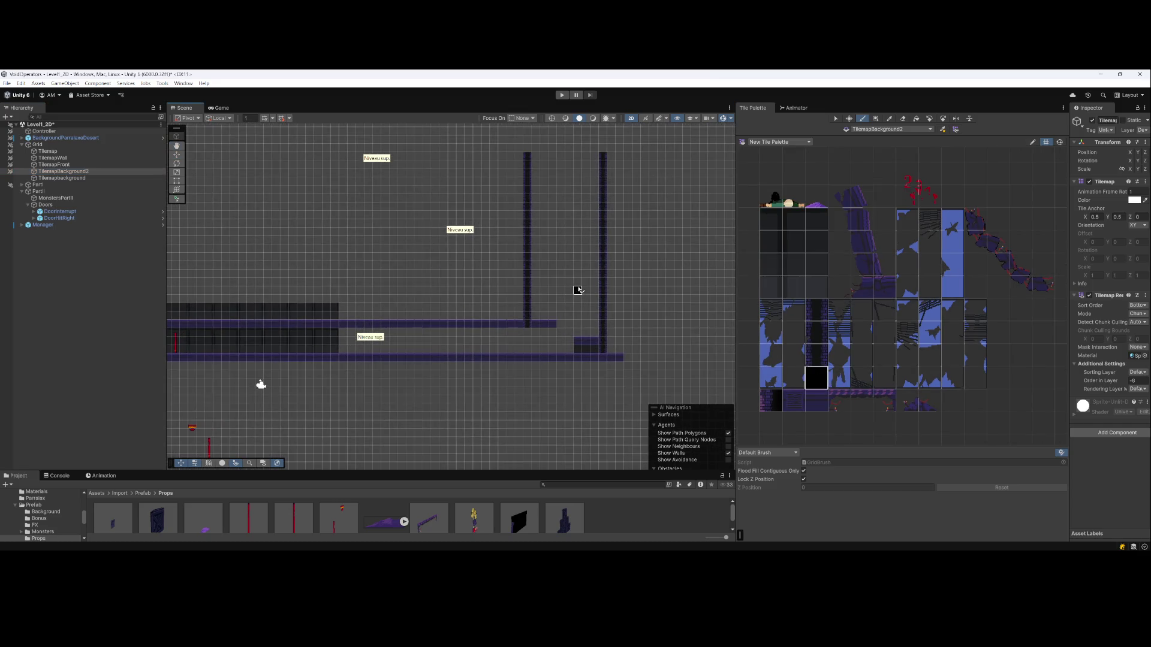
scroll(578, 290, "up", 2)
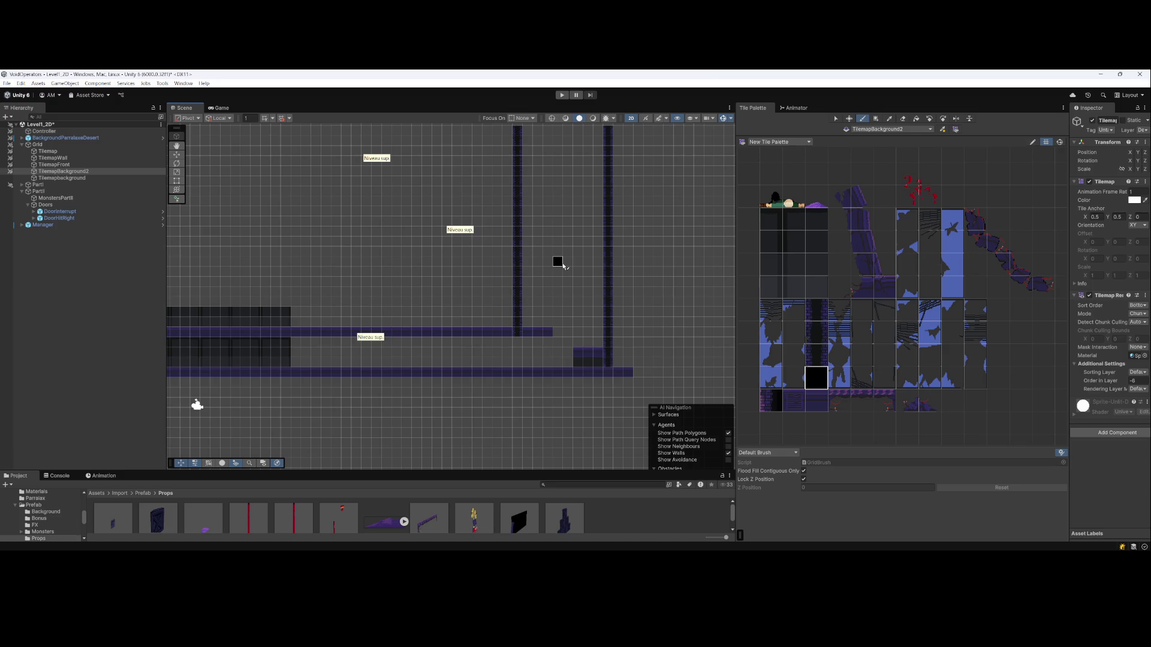
left_click_drag(565, 262, 486, 256)
scroll(484, 256, "up", 2)
Target the TilemapWall layer with the Eraser and frame the long wall bar
left_click(53, 158)
key("d")
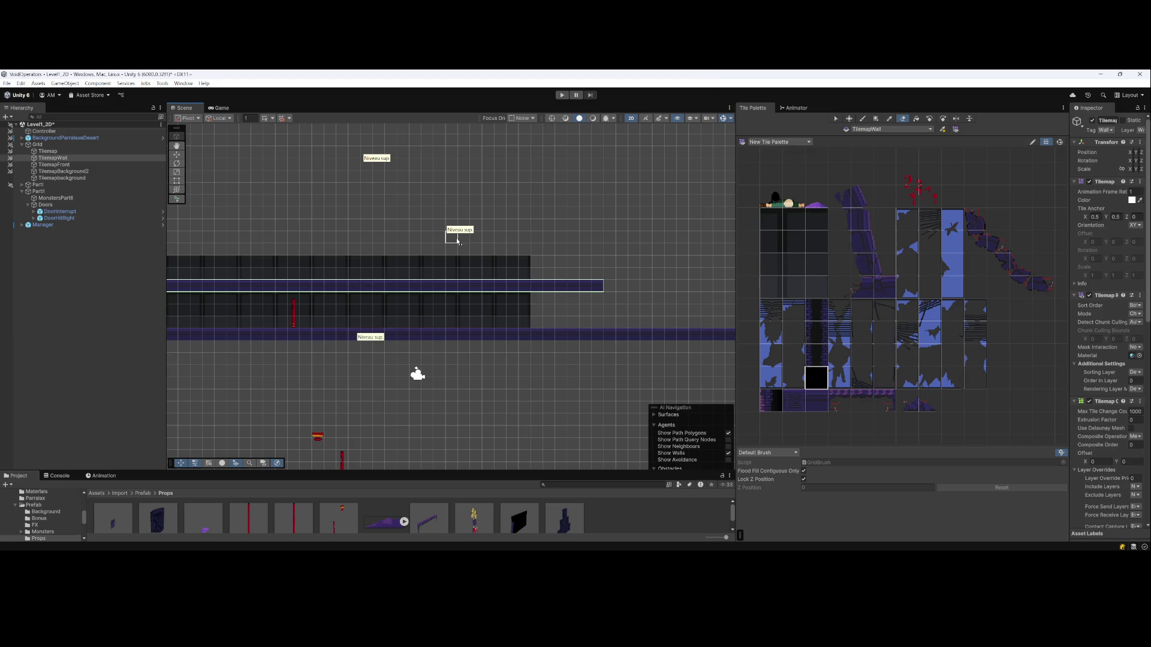
scroll(363, 262, "down", 1)
mouse_move(363, 262)
left_mouse_down()
mouse_move(437, 275)
mouse_move(339, 290)
mouse_move(427, 306)
mouse_move(439, 290)
left_mouse_up()
mouse_move(524, 303)
left_mouse_down()
mouse_move(473, 290)
mouse_move(311, 290)
mouse_move(401, 288)
mouse_move(231, 271)
left_mouse_up()
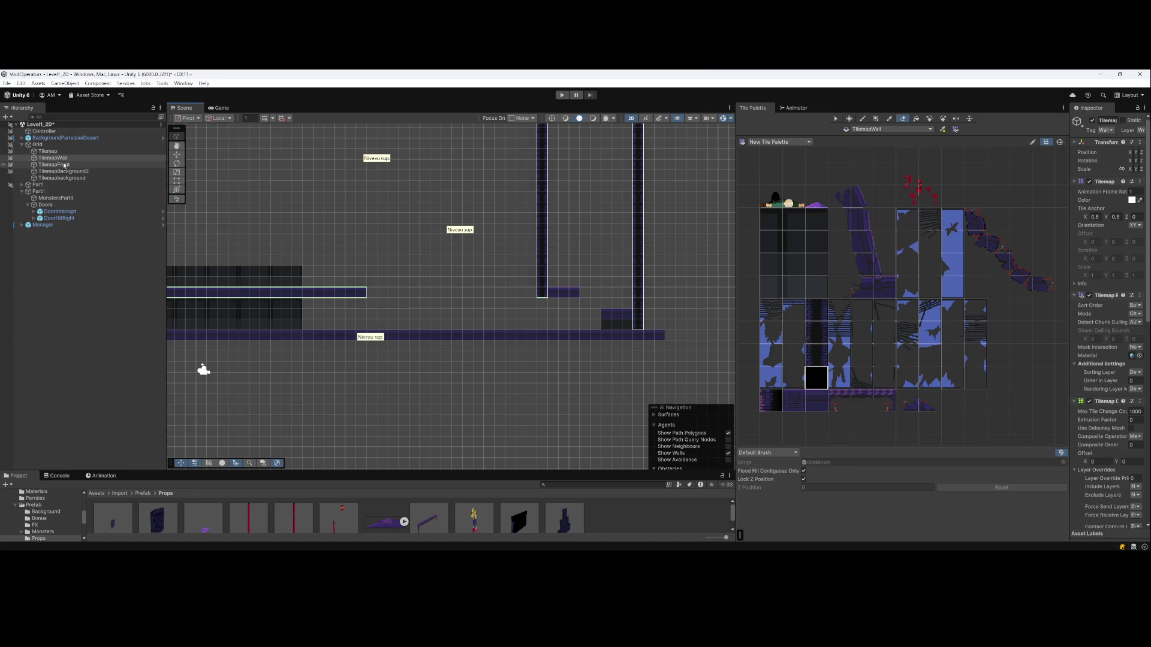
left_click(53, 158)
Erase the wall tile at the foot of the left pillar and readjust the panel widths
left_click(542, 292)
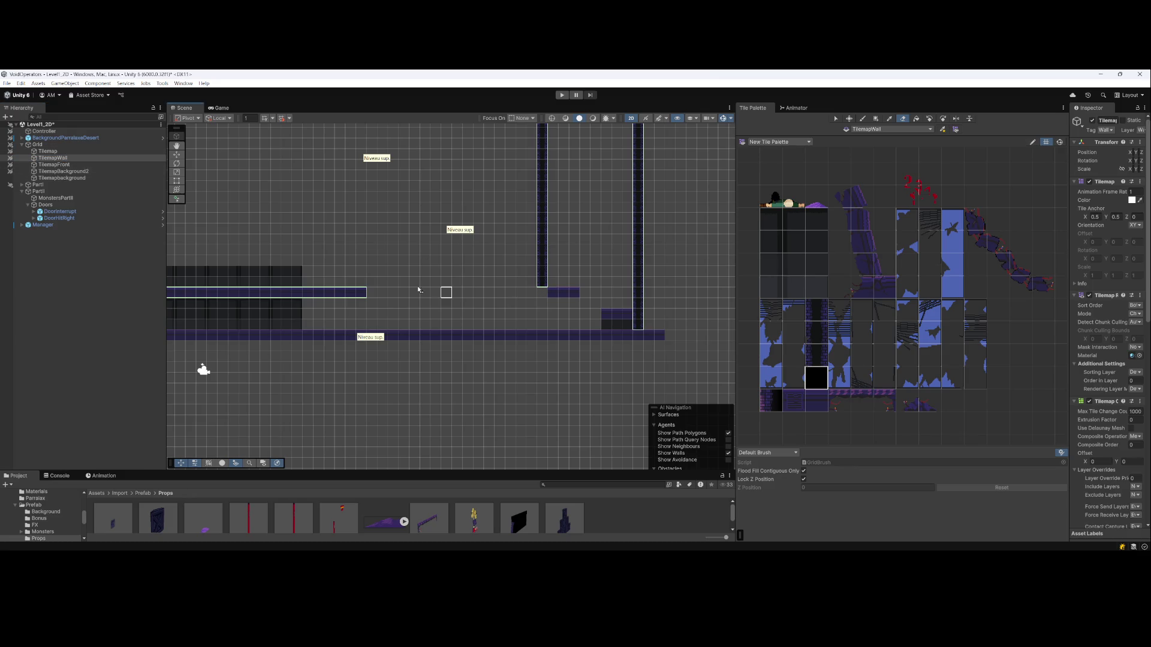
left_click_drag(166, 232, 414, 231)
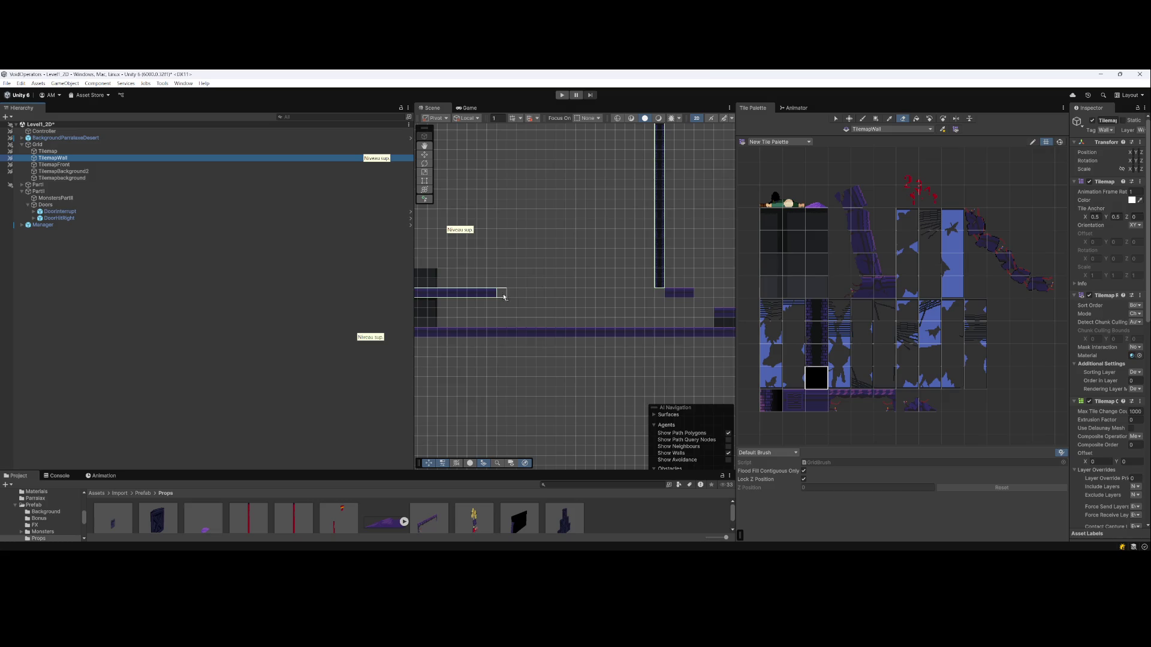
scroll(572, 294, "down", 5)
scroll(571, 294, "down", 3)
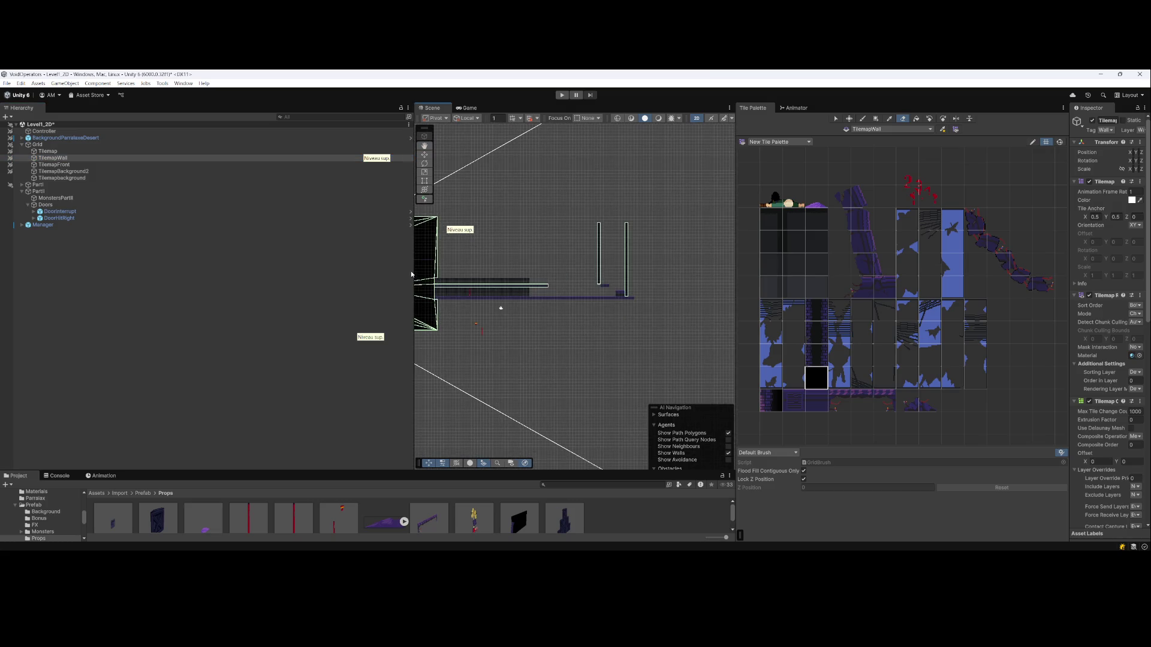
left_click_drag(413, 273, 304, 276)
scroll(376, 276, "up", 5)
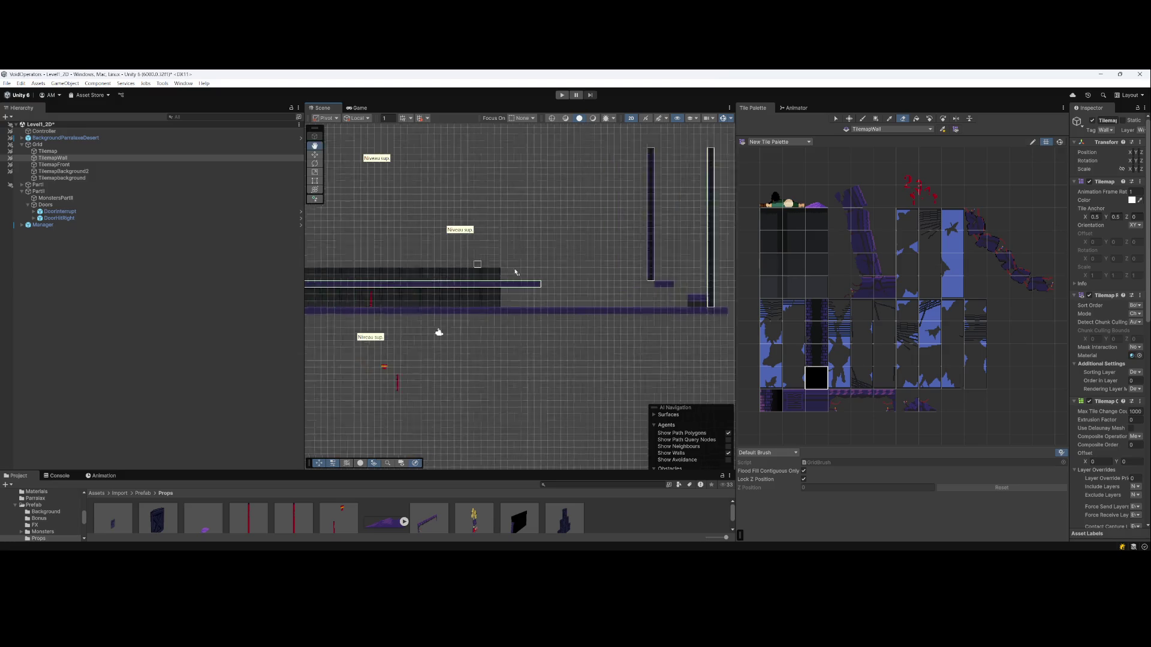
Erase the horizontal wall bar from right to left on TilemapWall
left_click_drag(649, 300, 397, 300)
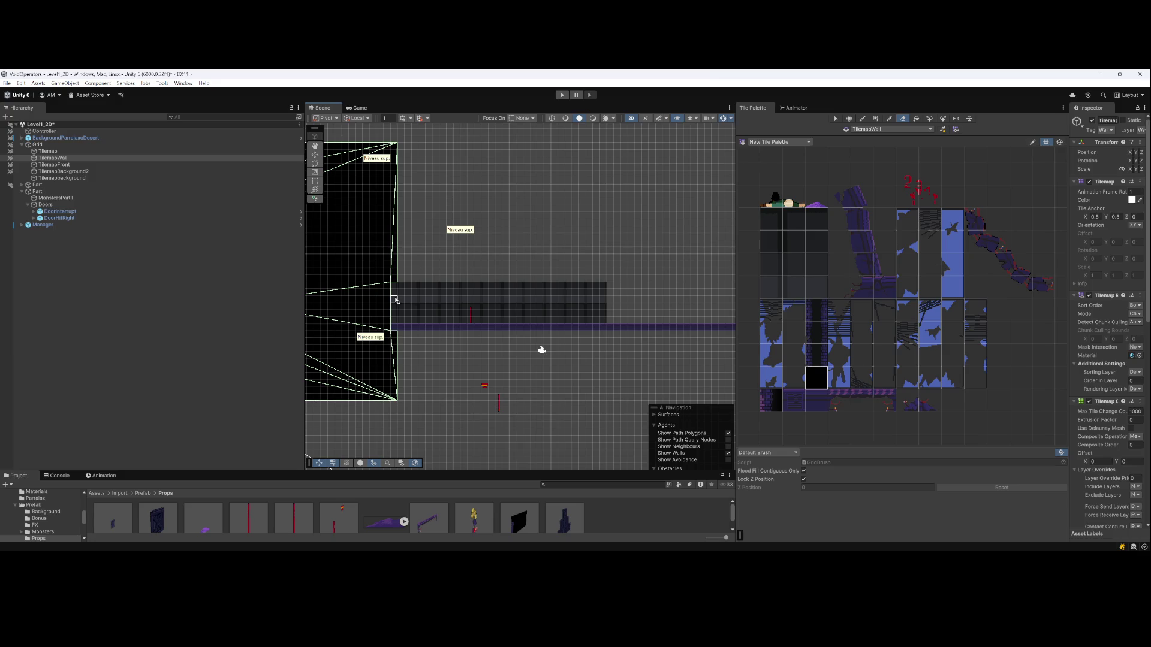
scroll(516, 279, "up", 3)
scroll(507, 281, "down", 5)
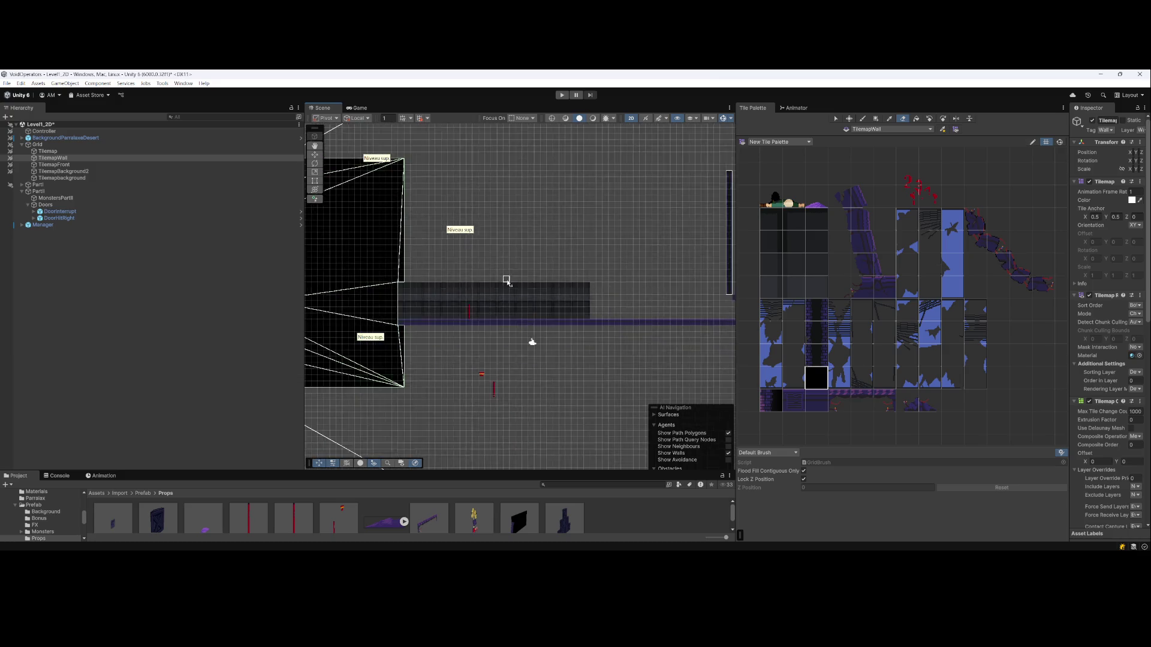
scroll(432, 259, "down", 1)
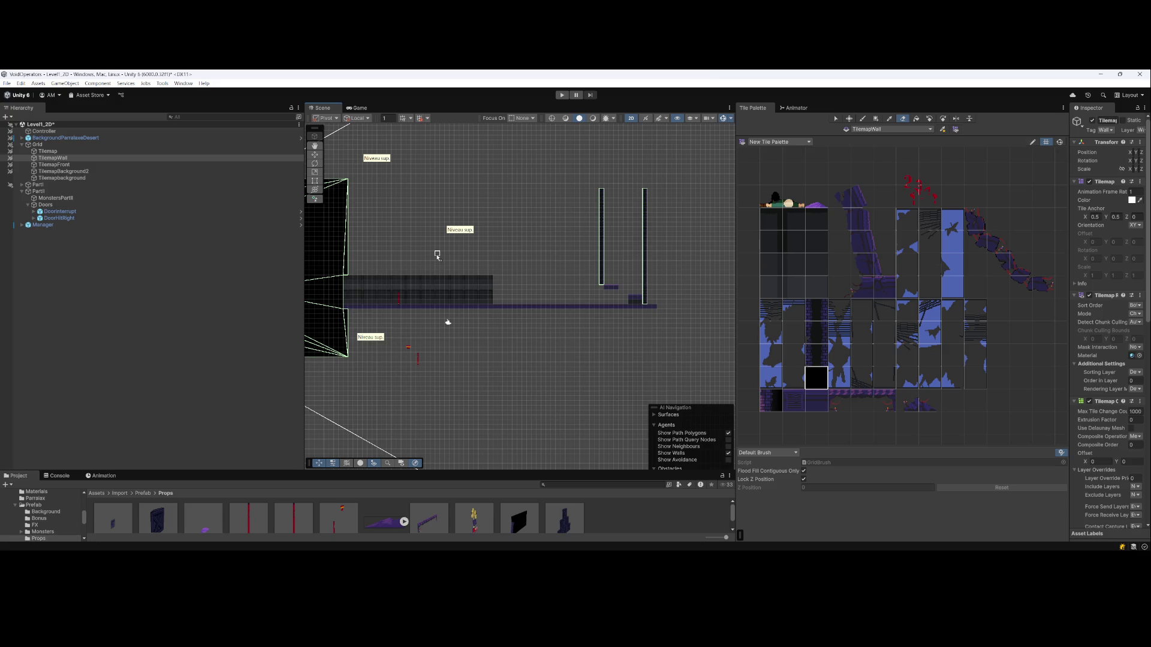
scroll(548, 288, "up", 4)
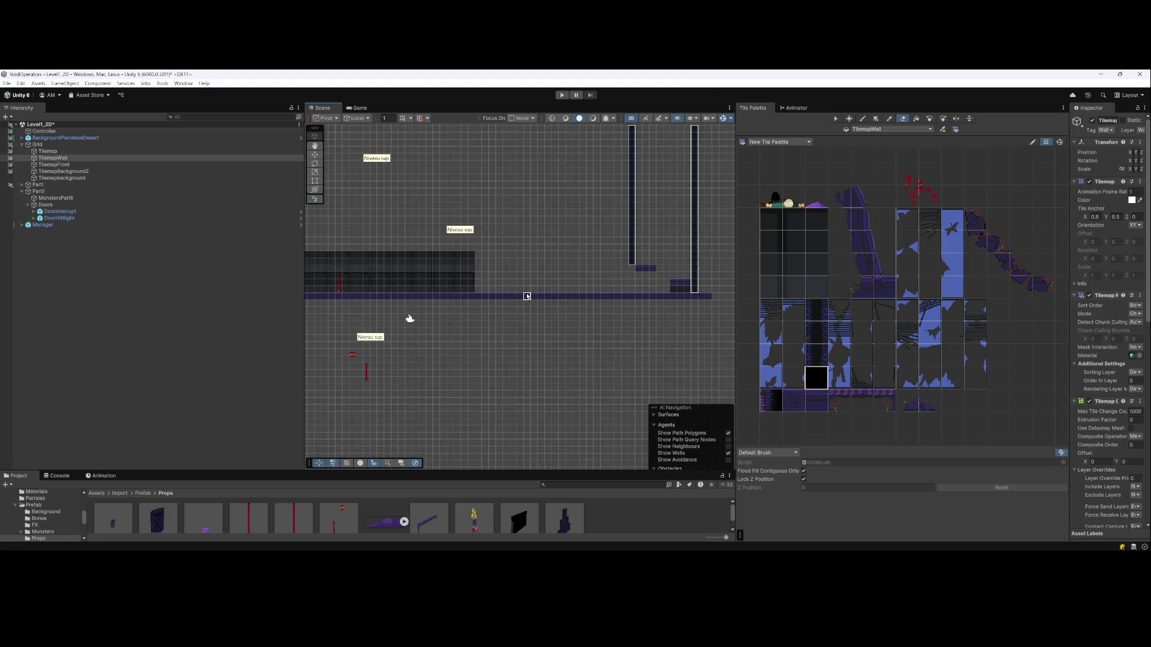
Box Fill a purple bottom-row platform tile on Tilemap where the wall bar ran
left_click(48, 151)
left_click_drag(545, 257, 524, 262)
left_click_drag(1070, 321, 998, 316)
left_click_drag(886, 320, 957, 335)
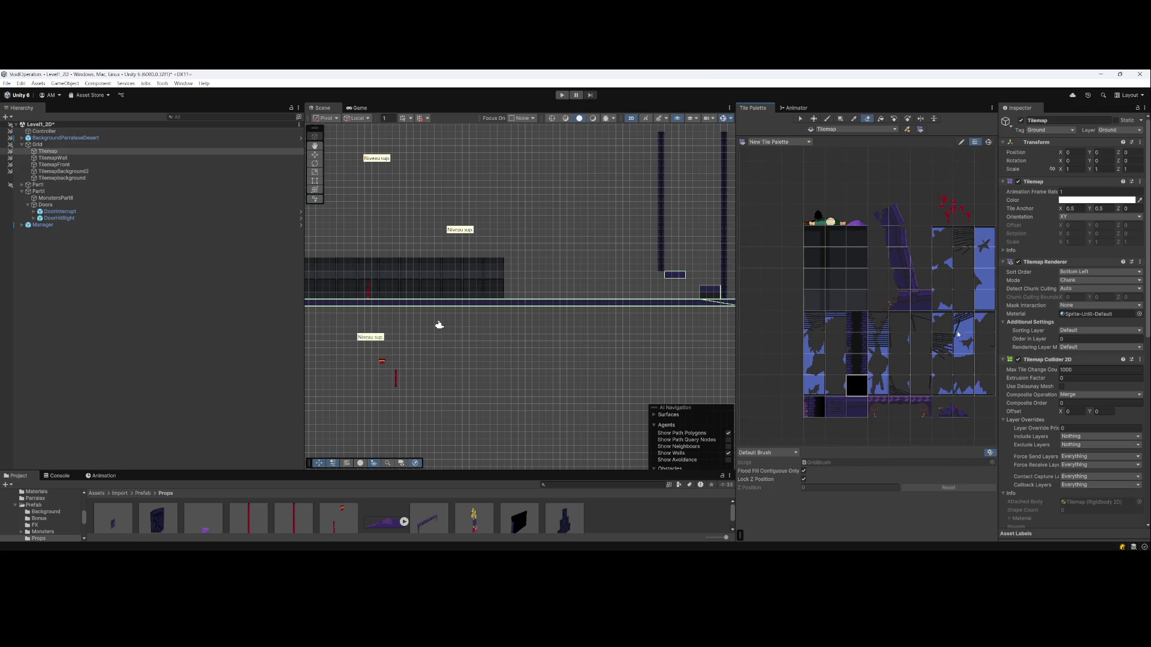
left_click(857, 414)
key("u")
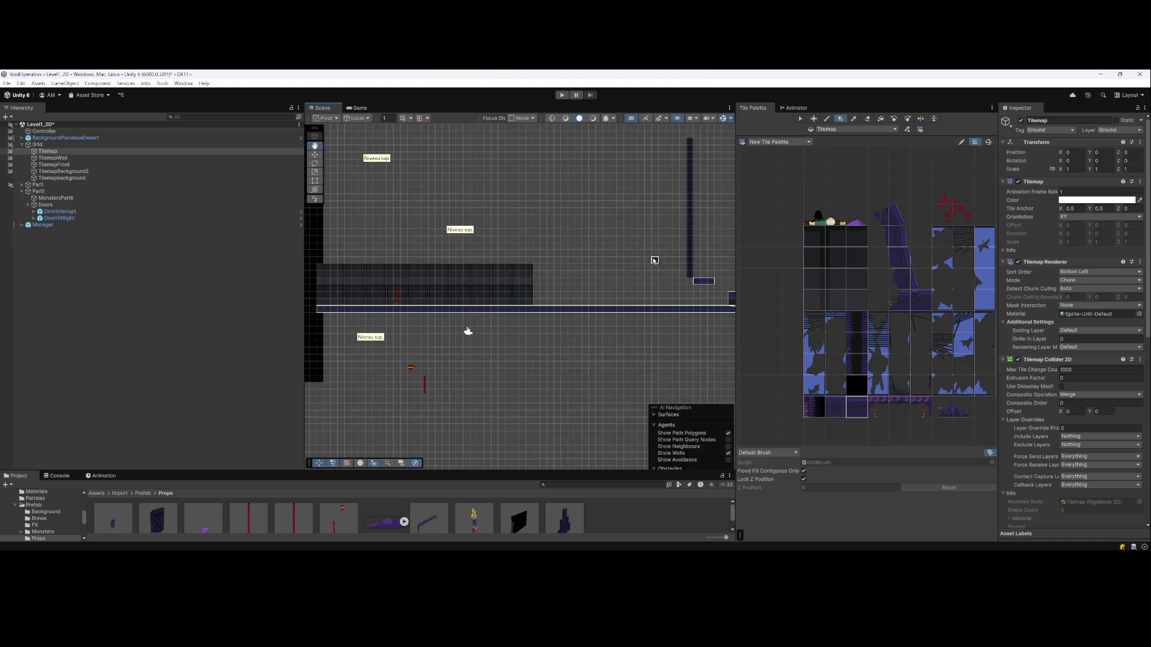
mouse_move(695, 281)
left_mouse_down()
mouse_move(310, 283)
mouse_move(660, 290)
left_mouse_up()
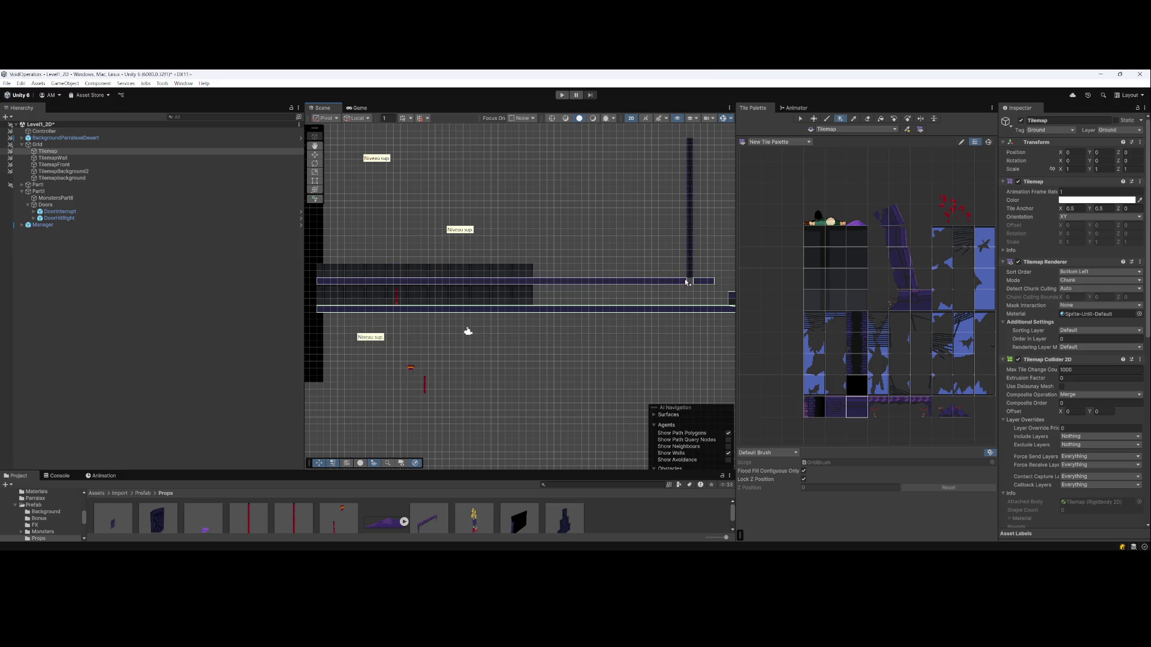
left_click_drag(575, 344, 508, 349)
scroll(507, 350, "down", 1)
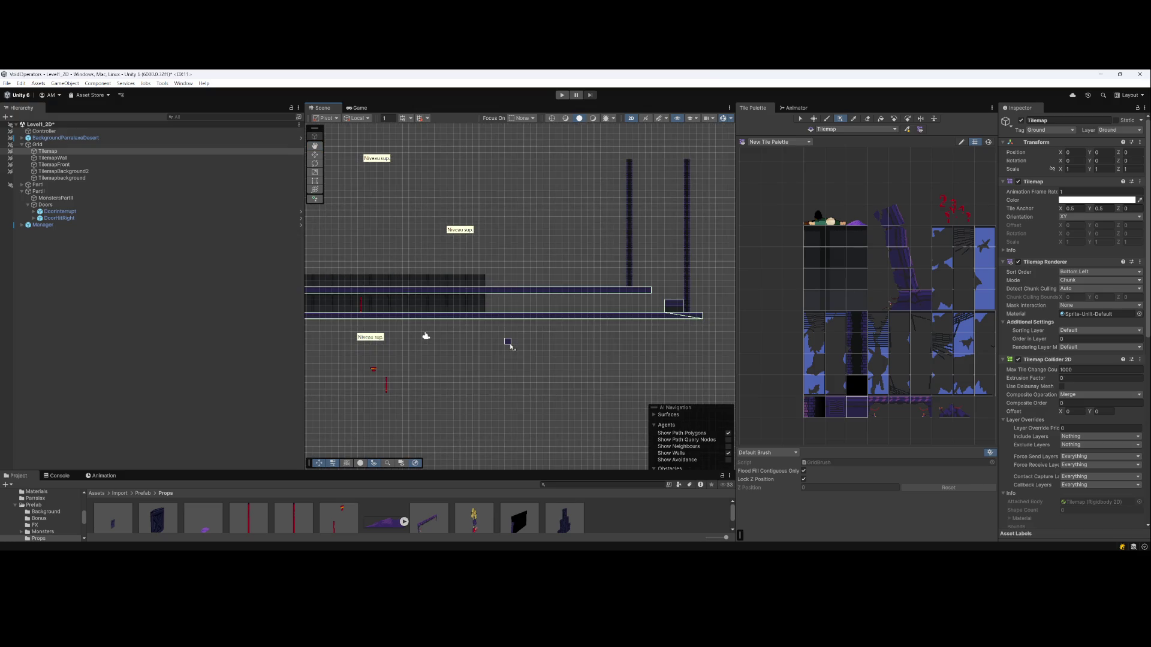
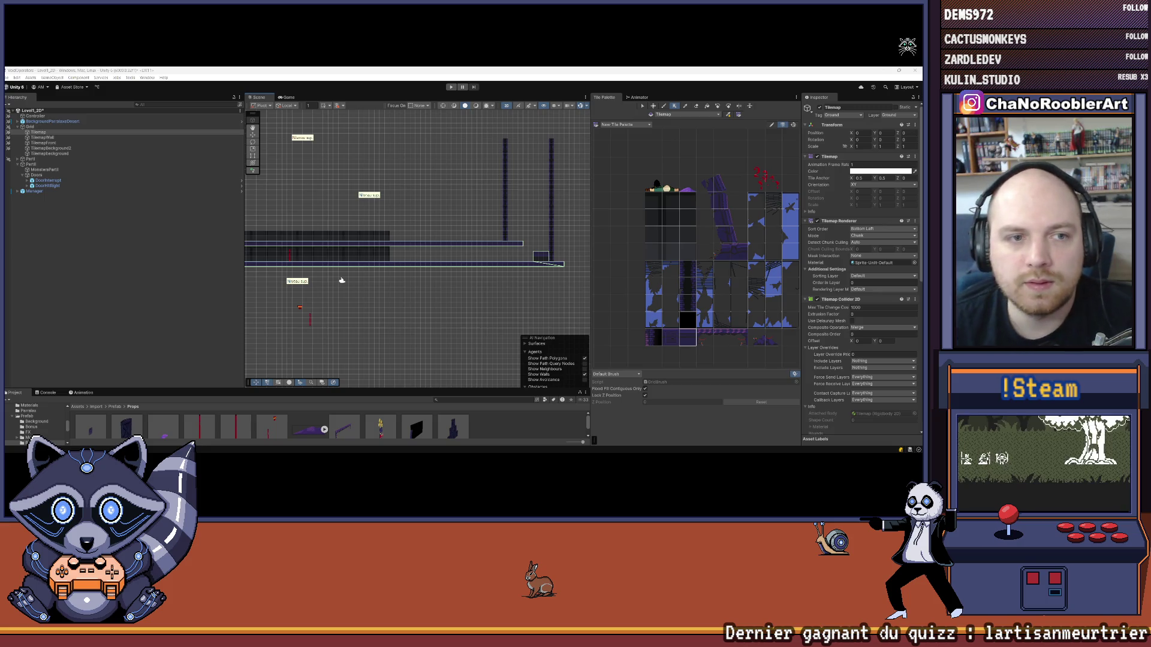
Select DoorInterrupt and lift it from below the level up into the lower corridor
left_click(125, 185)
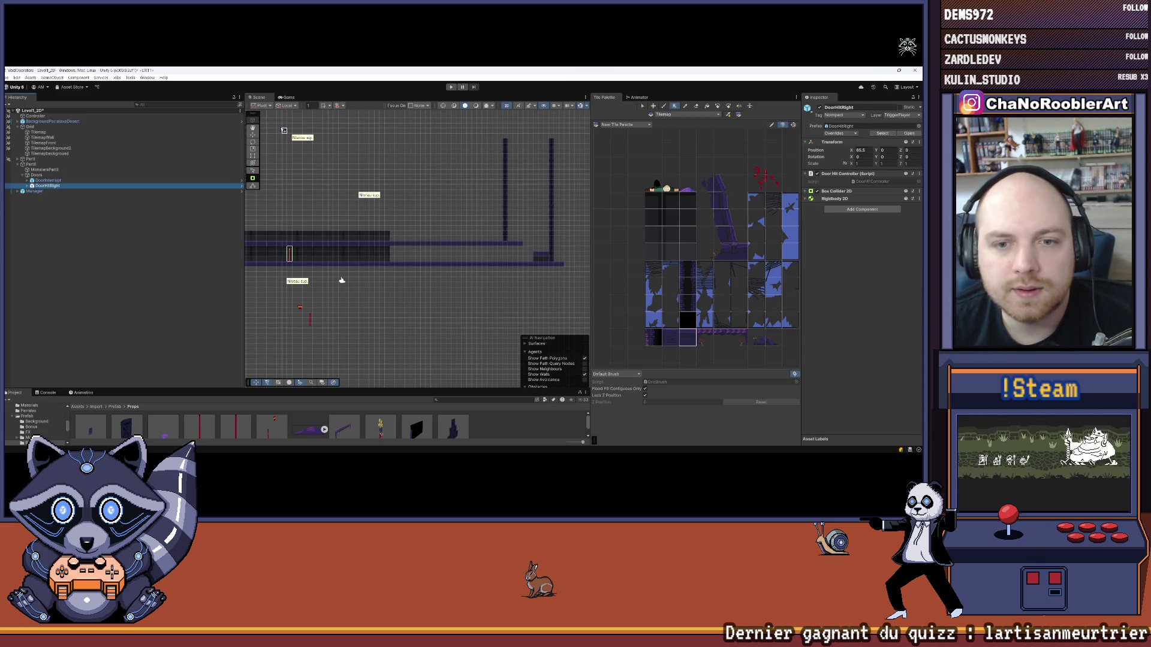
left_click(124, 180)
left_click(252, 134)
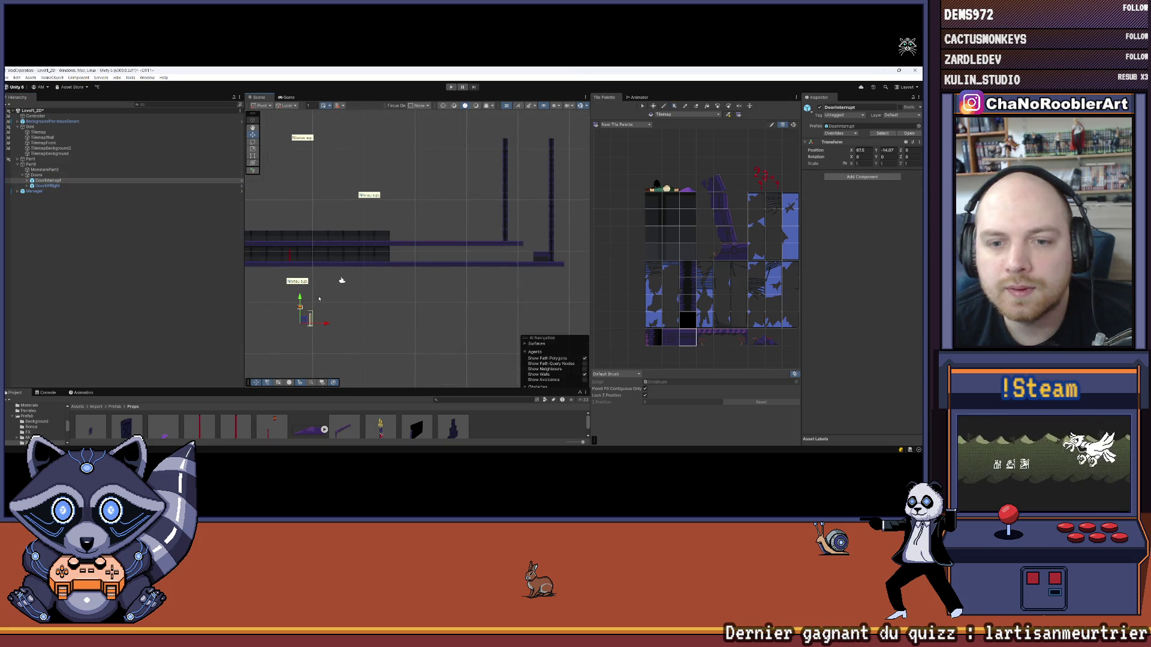
left_click_drag(307, 273, 309, 240)
scroll(309, 241, "up", 3)
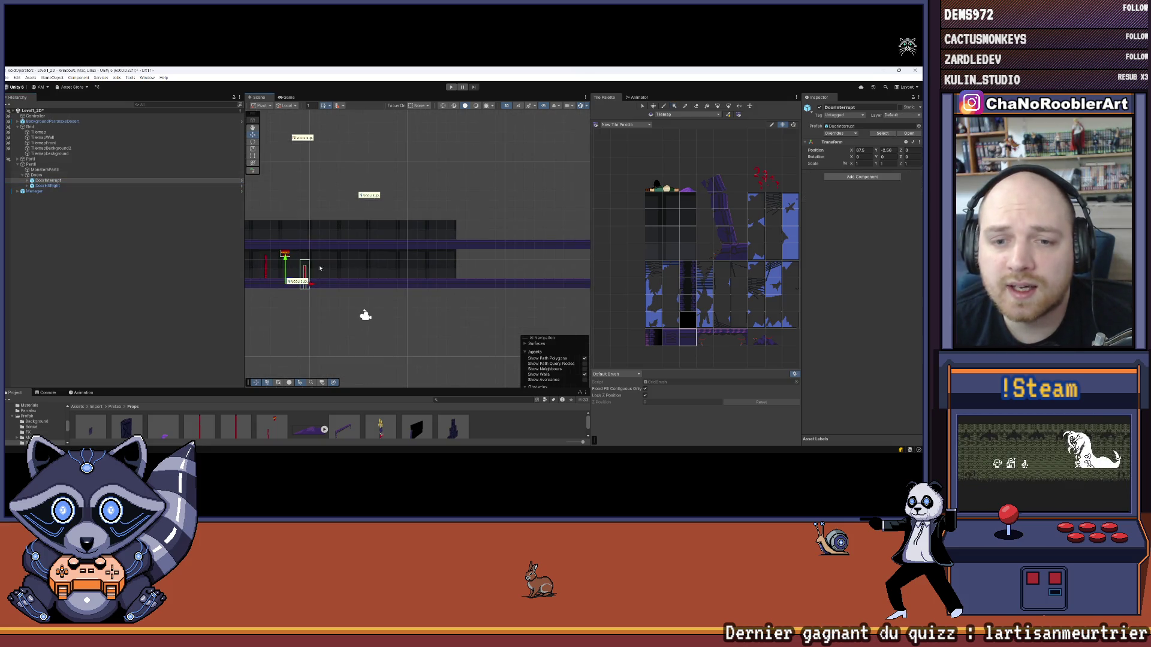
Slide DoorInterrupt right along the lower corridor to its far end beside the wall
left_click_drag(312, 287, 454, 295)
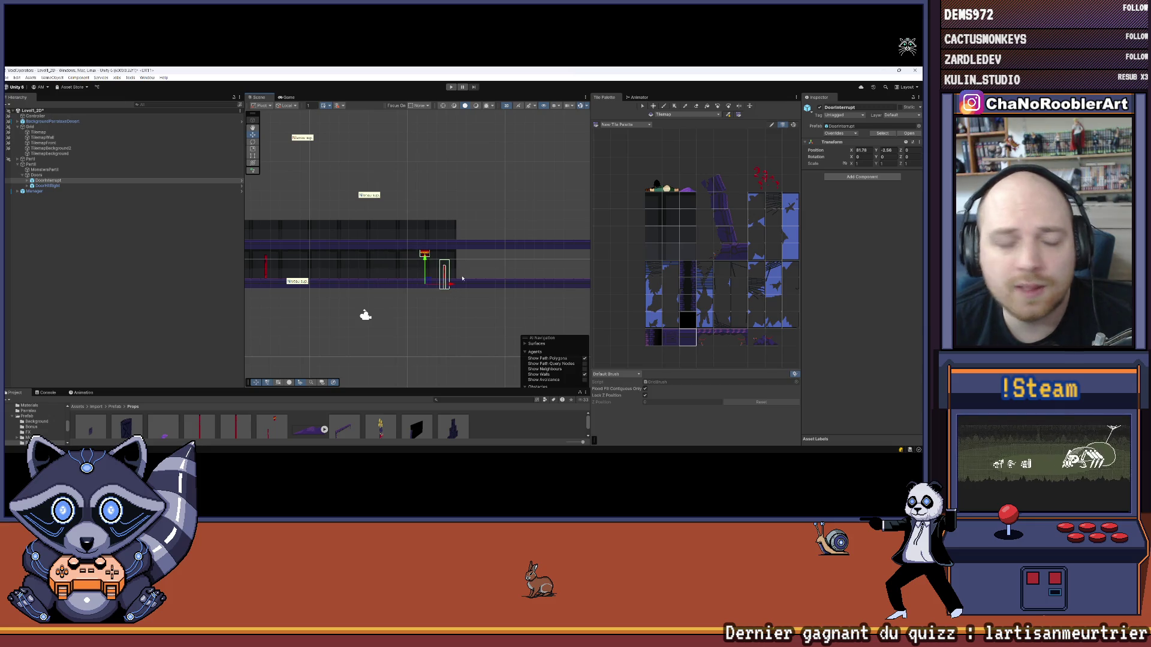
scroll(462, 278, "down", 2)
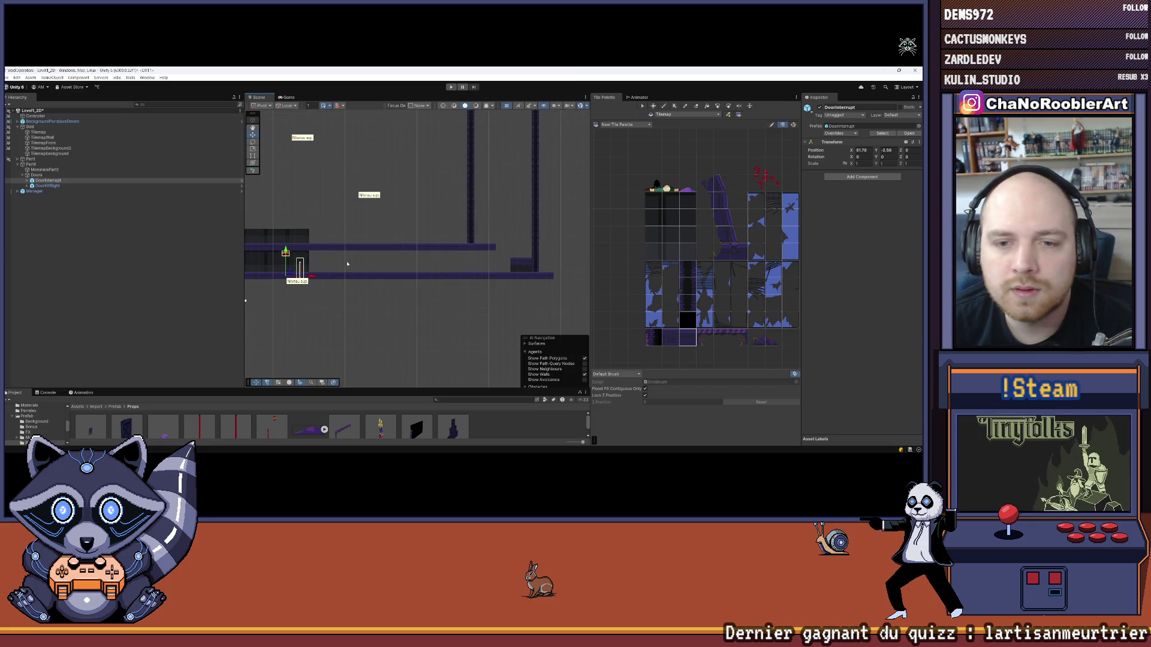
left_click_drag(338, 273, 521, 272)
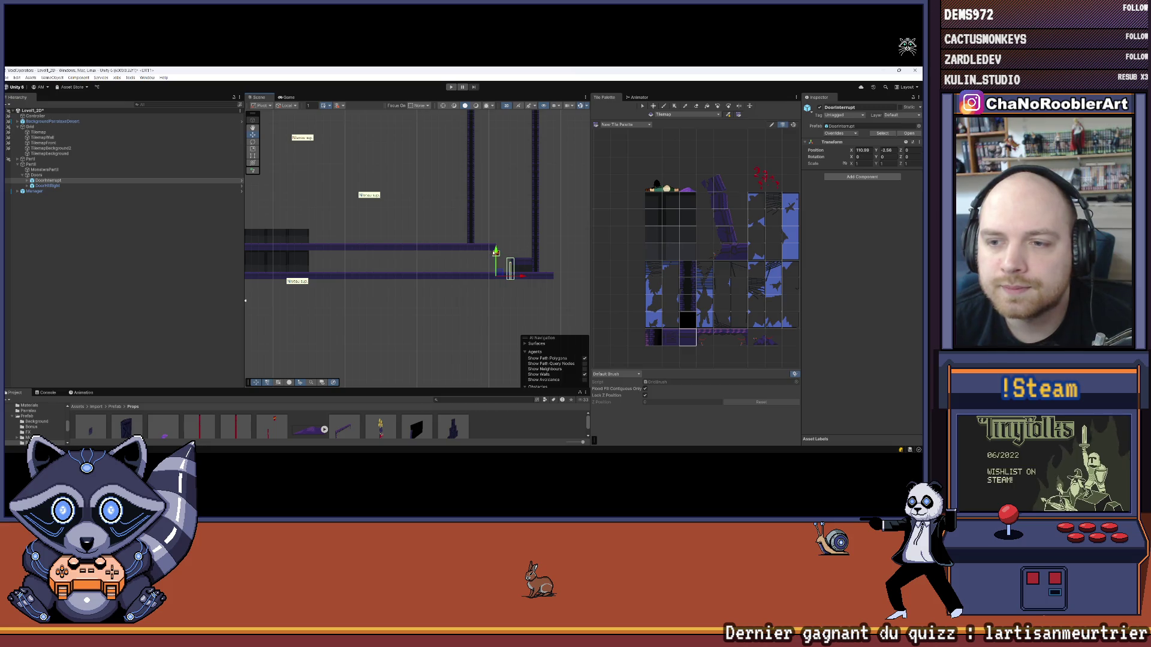
scroll(509, 252, "up", 4)
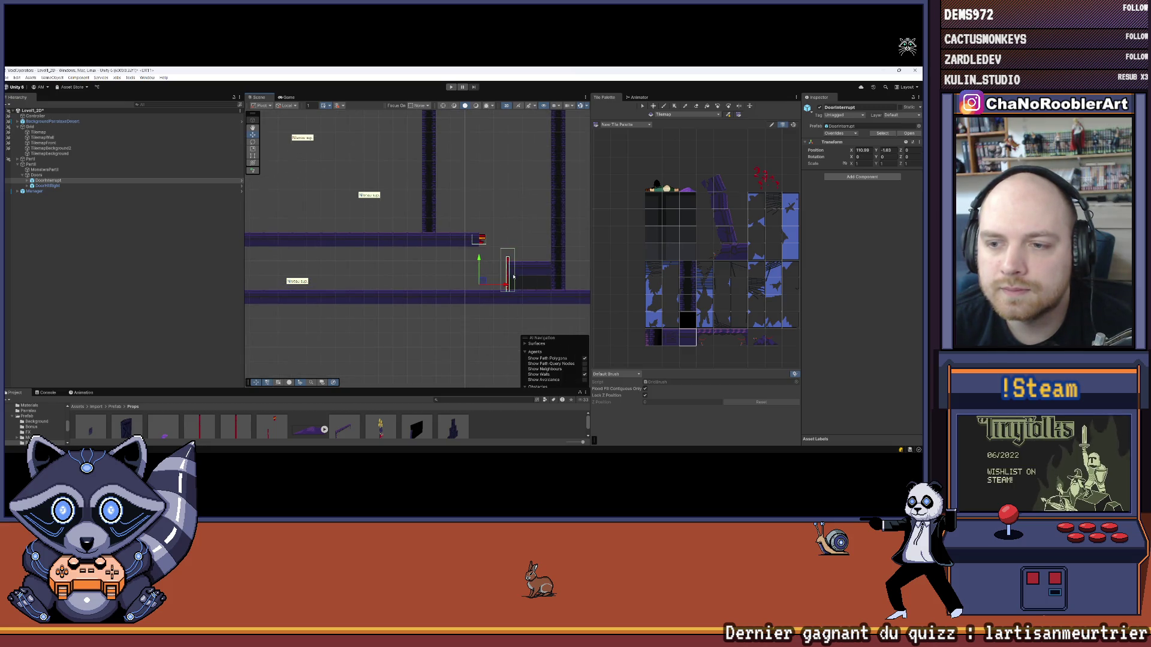
left_click(461, 273)
left_click(48, 186)
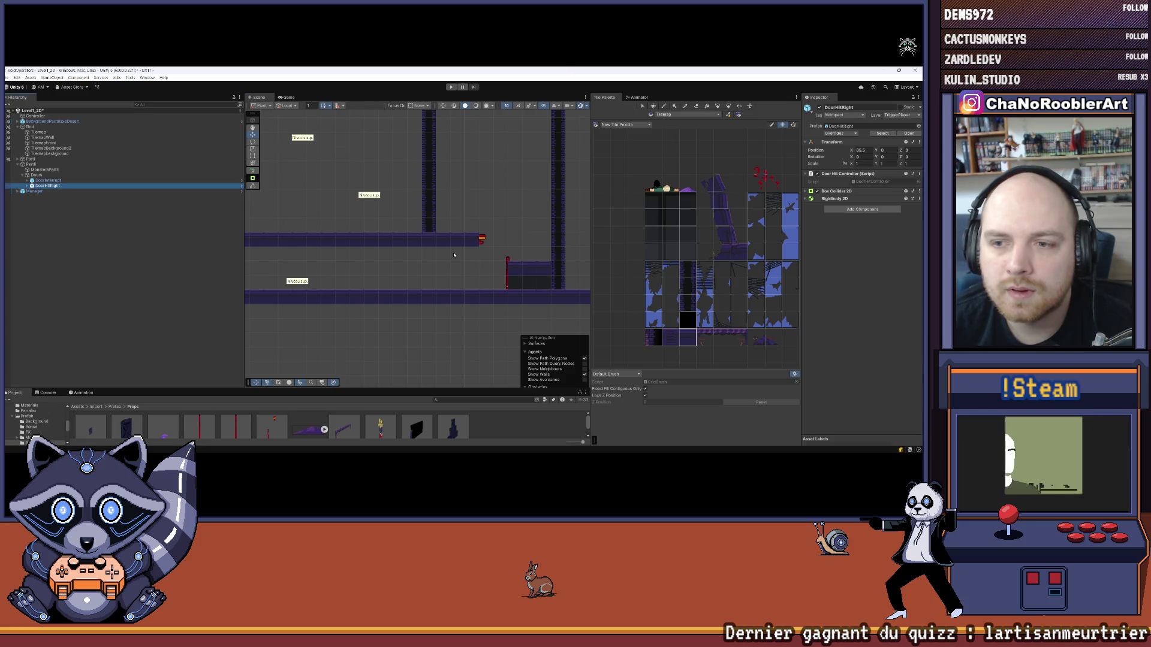
Select the parent Doors group and frame it in the Scene view with F
left_click(48, 181)
left_click(47, 186)
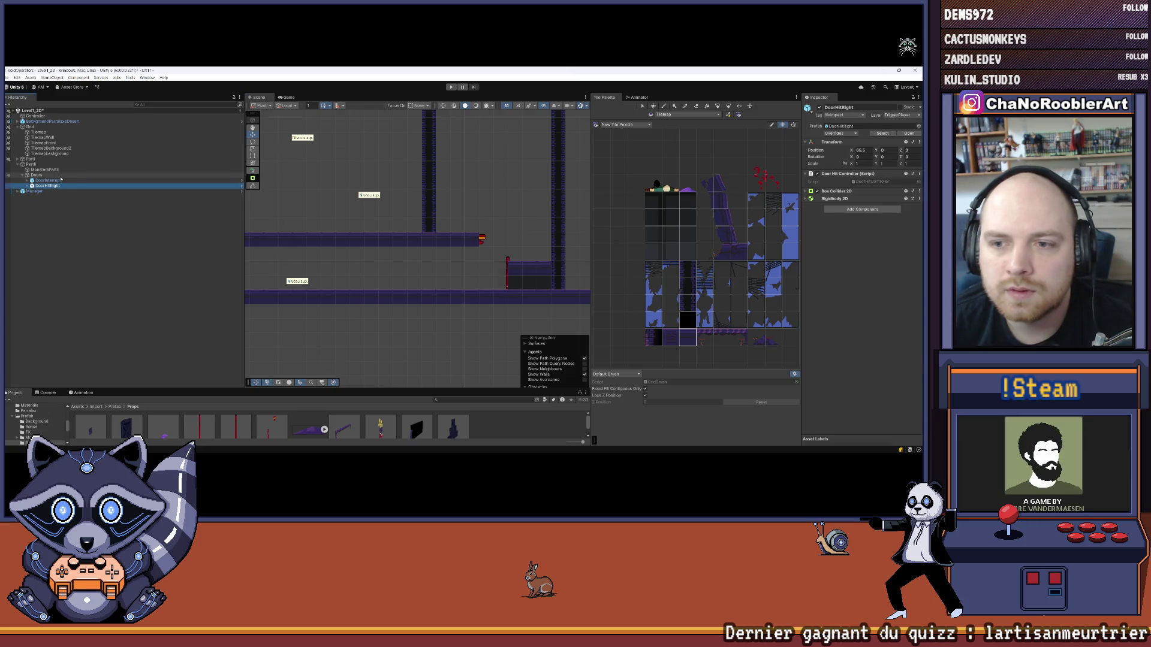
left_click(36, 175)
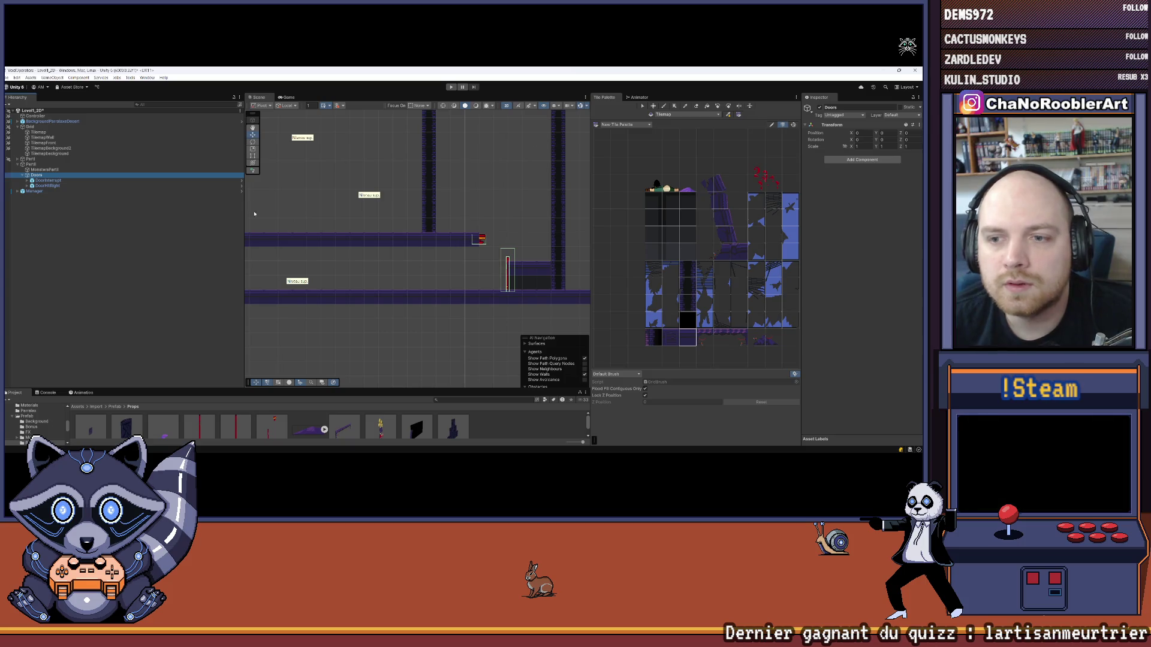
scroll(517, 258, "down", 4)
key("f")
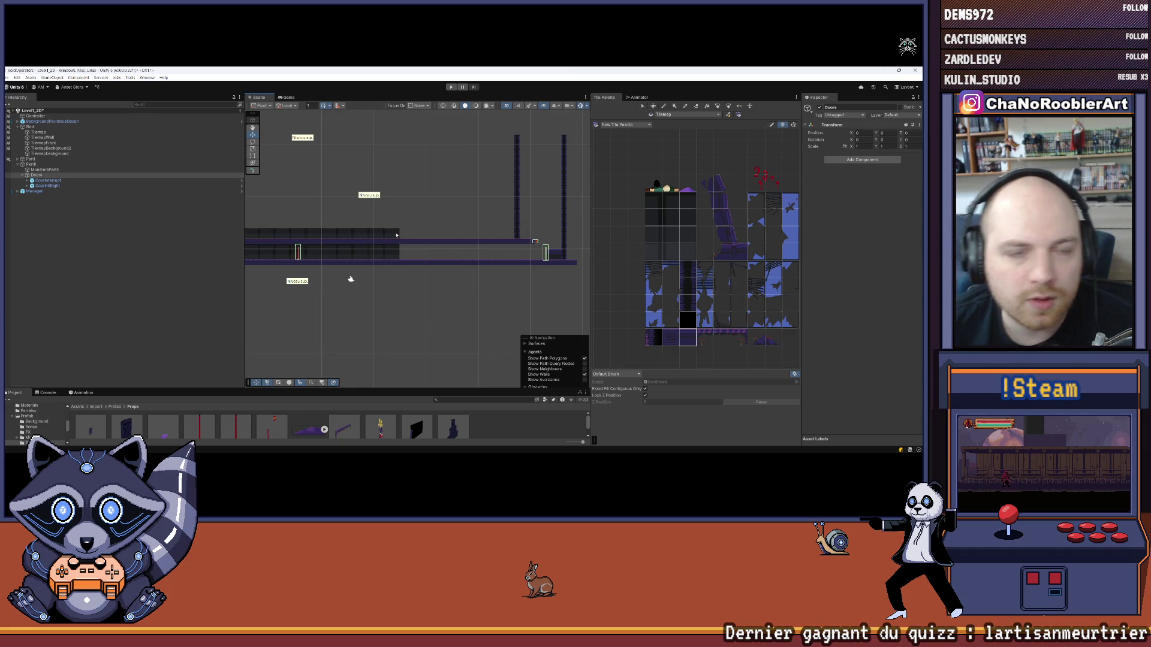
left_click(84, 175)
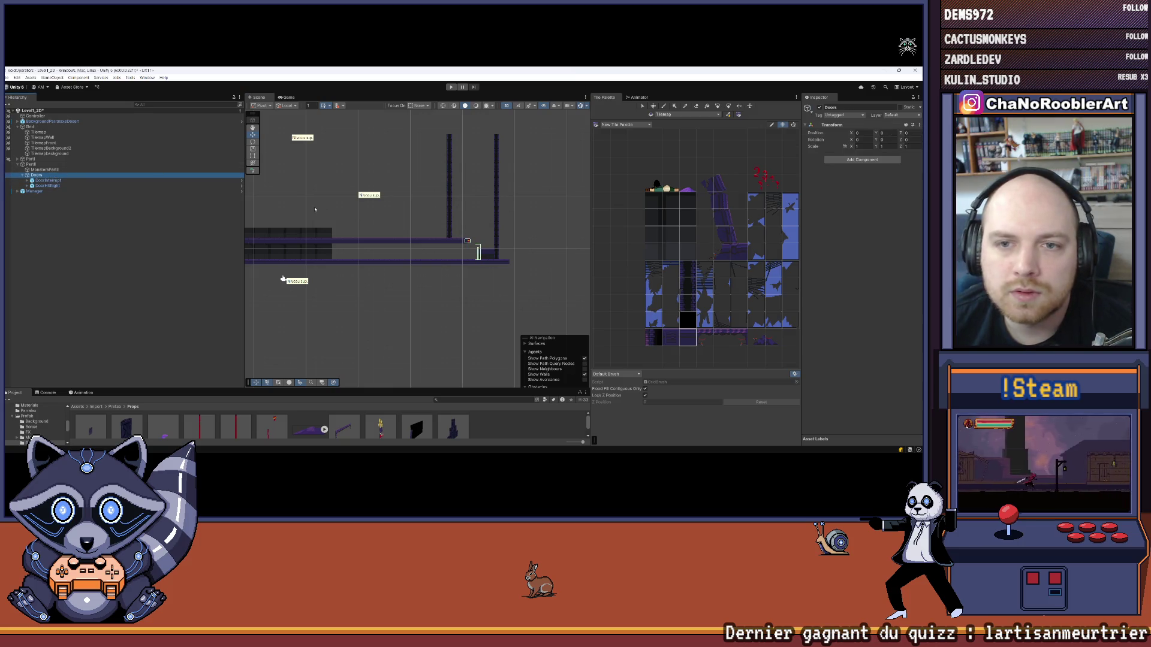
scroll(314, 209, "down", 6)
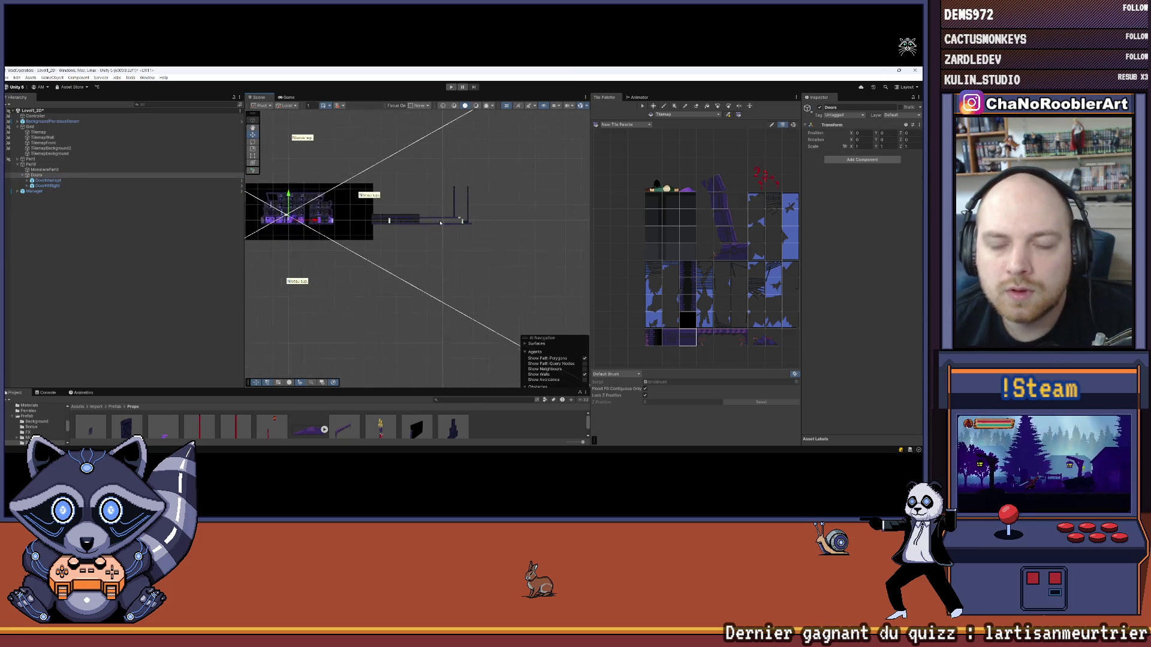
scroll(441, 223, "up", 3)
Drag DoorInterrupt back left to X 61.75, beside the other door in the corridor
left_click(438, 218)
left_click_drag(477, 223, 405, 224)
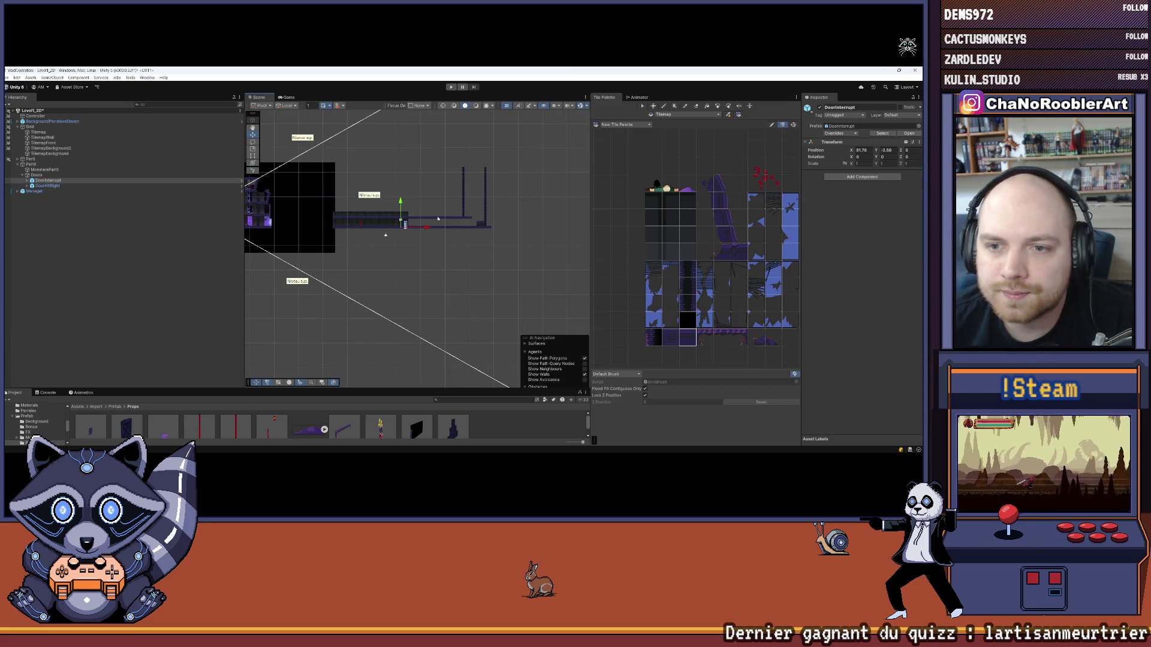
scroll(387, 225, "up", 5)
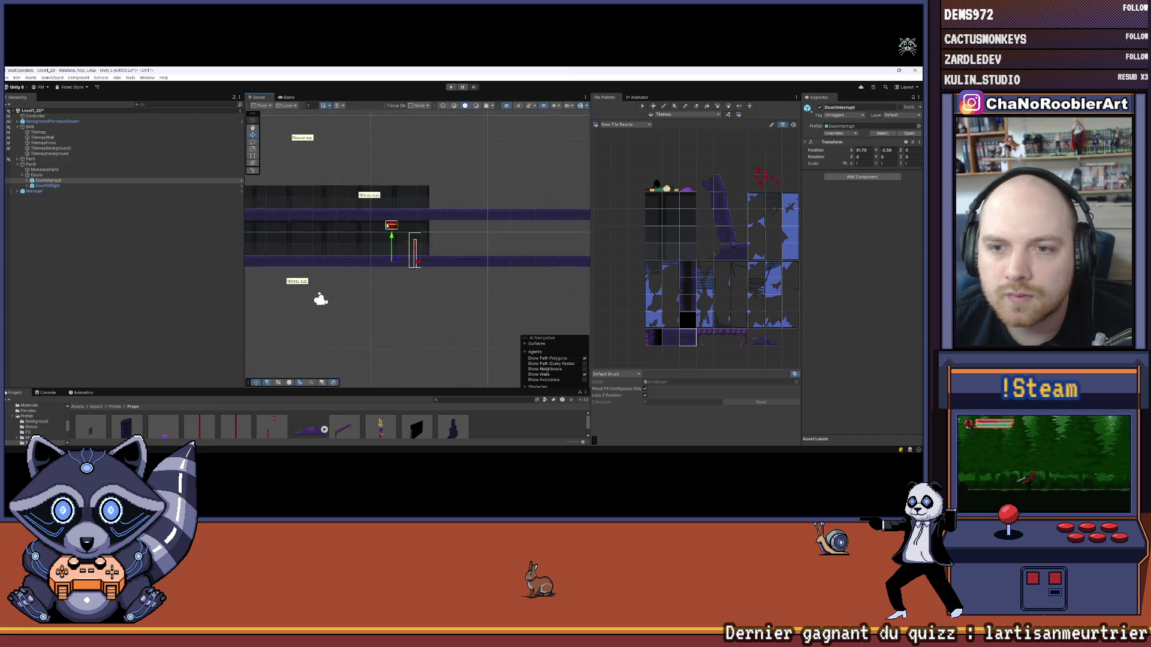
scroll(388, 226, "up", 2)
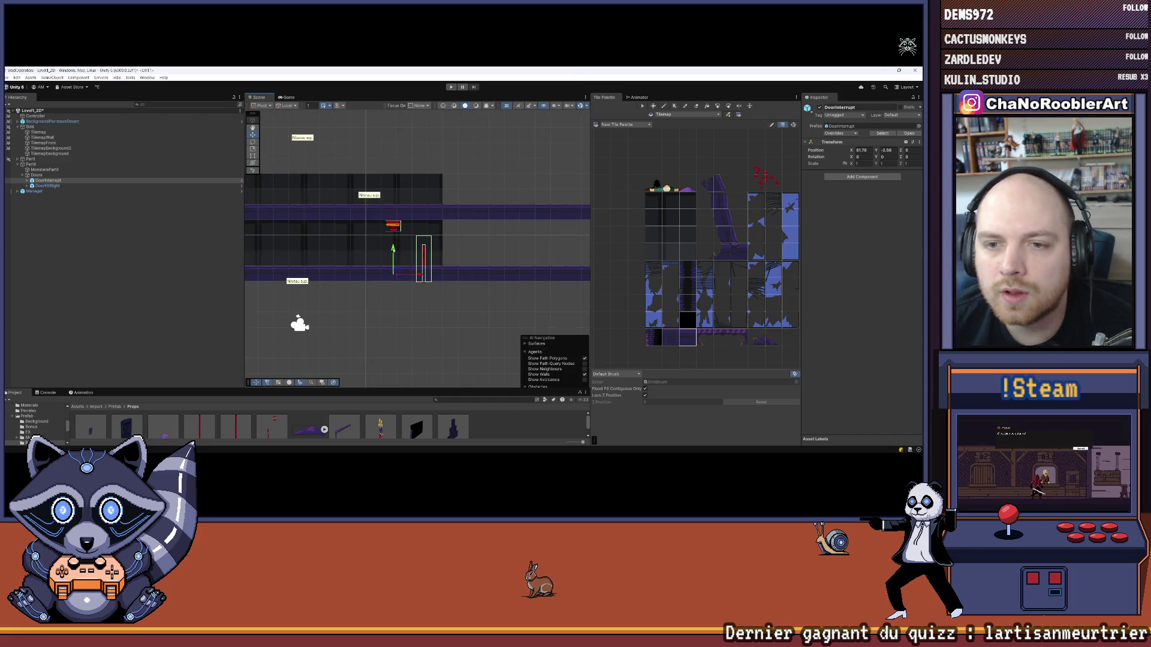
left_click(99, 235)
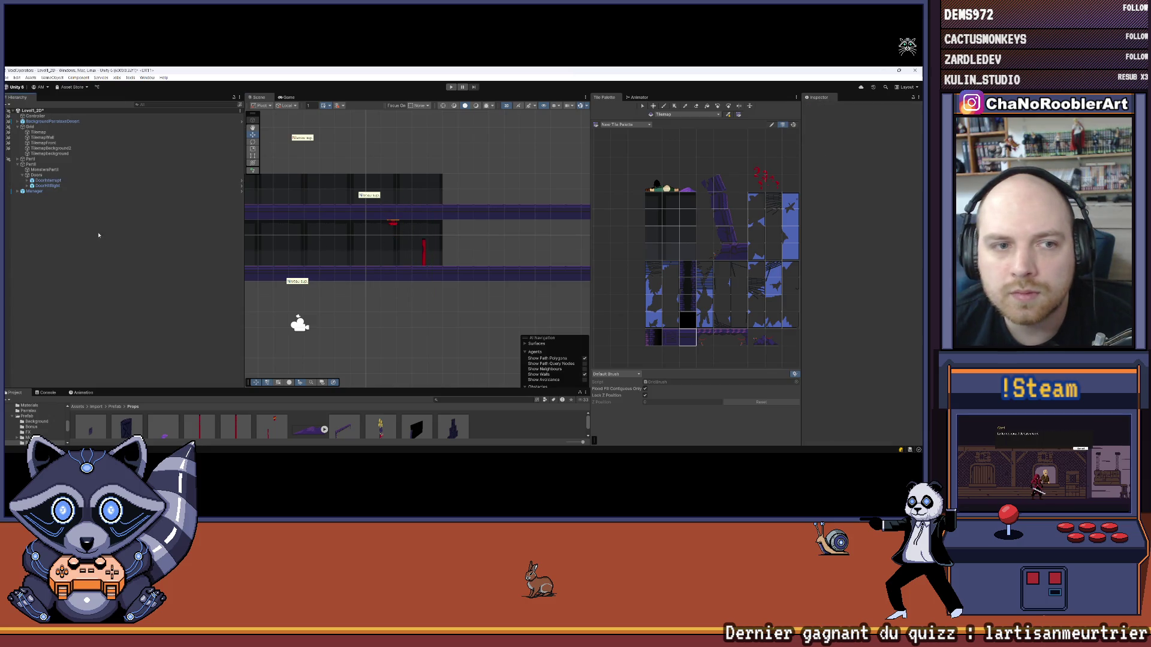
Nudge DoorInterrupt slightly upward, then drag its Interrupt child trigger down within the corridor
left_click(48, 181)
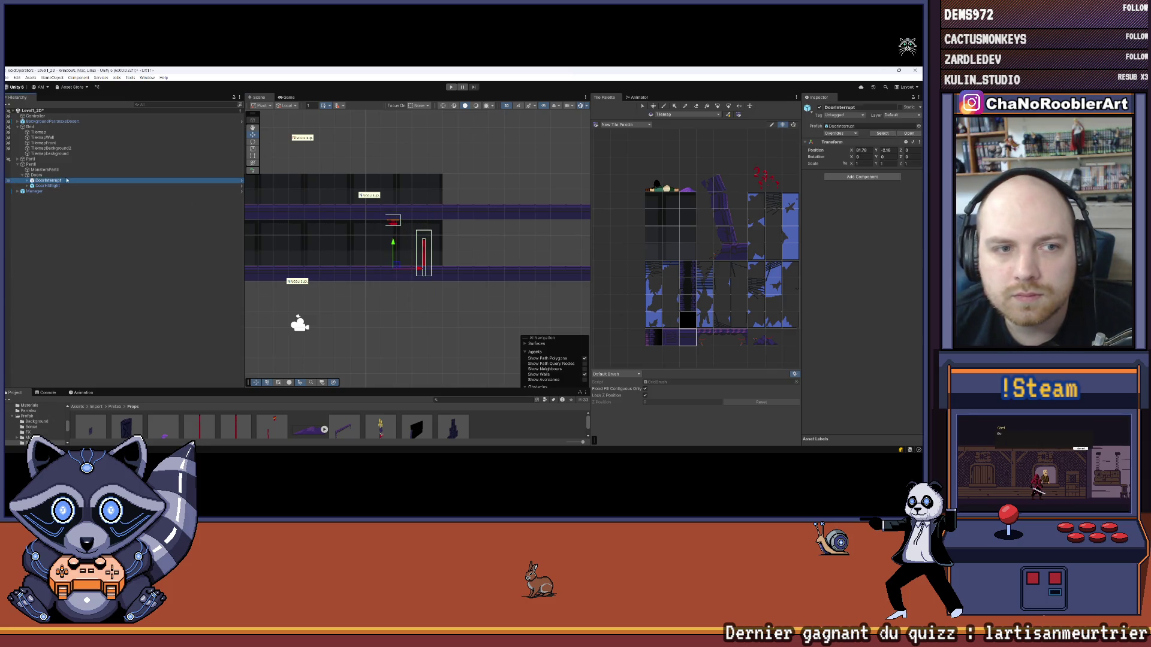
mouse_move(393, 235)
left_mouse_down()
mouse_move(405, 245)
mouse_move(408, 235)
left_mouse_up()
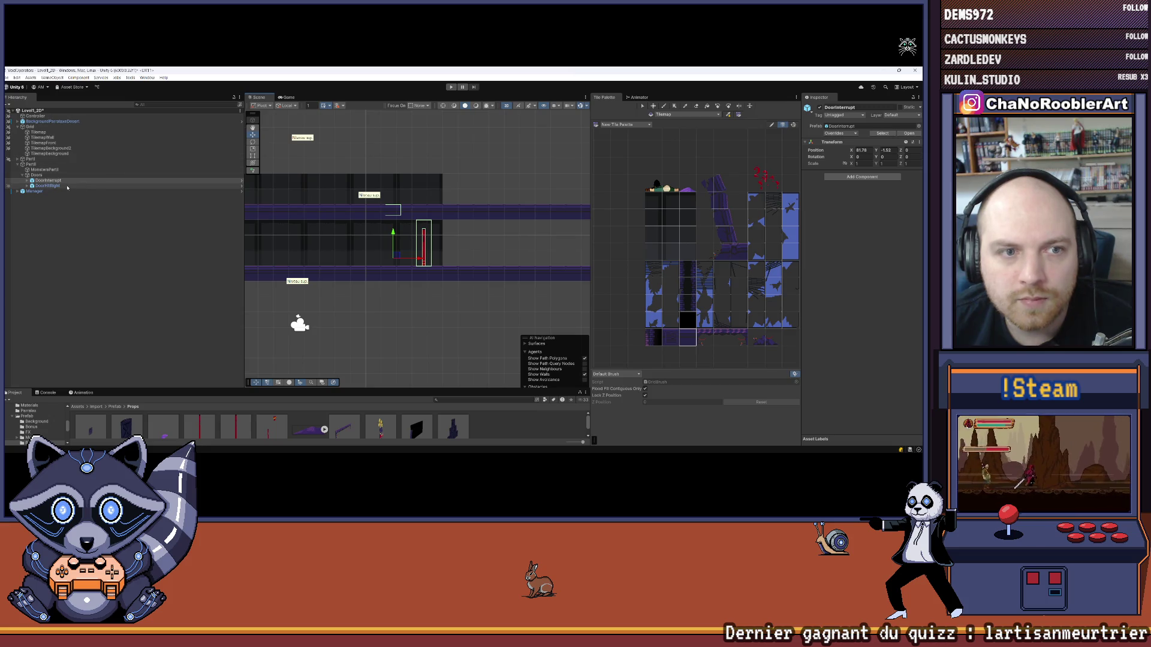
left_click(28, 181)
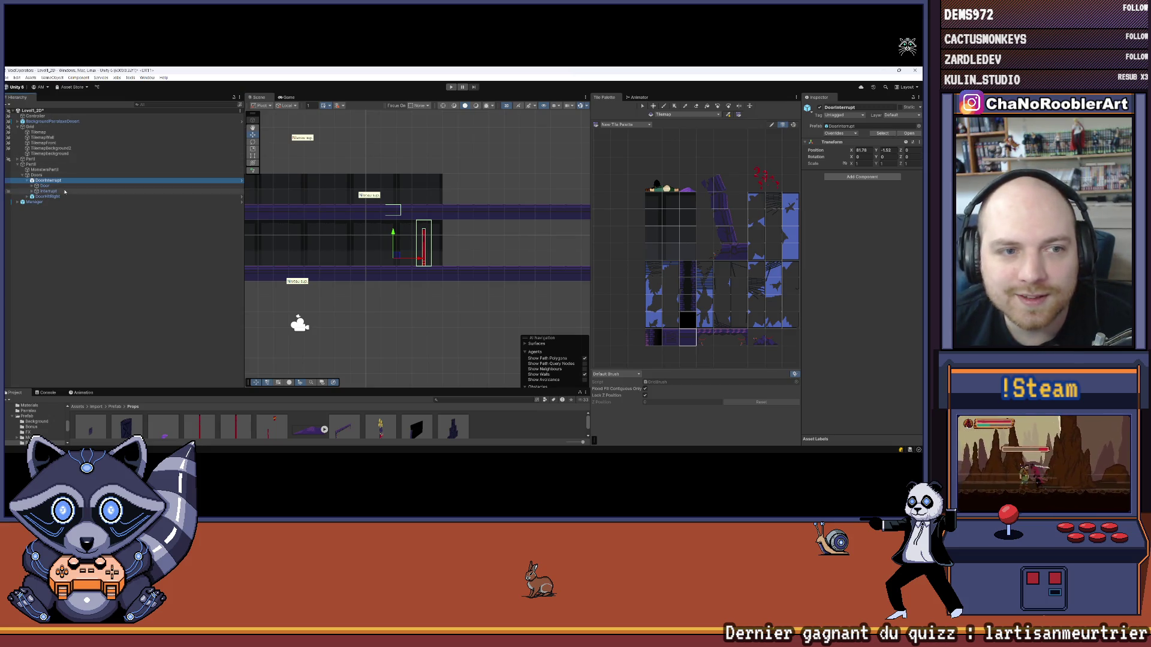
left_click(48, 190)
left_click_drag(394, 237, 395, 253)
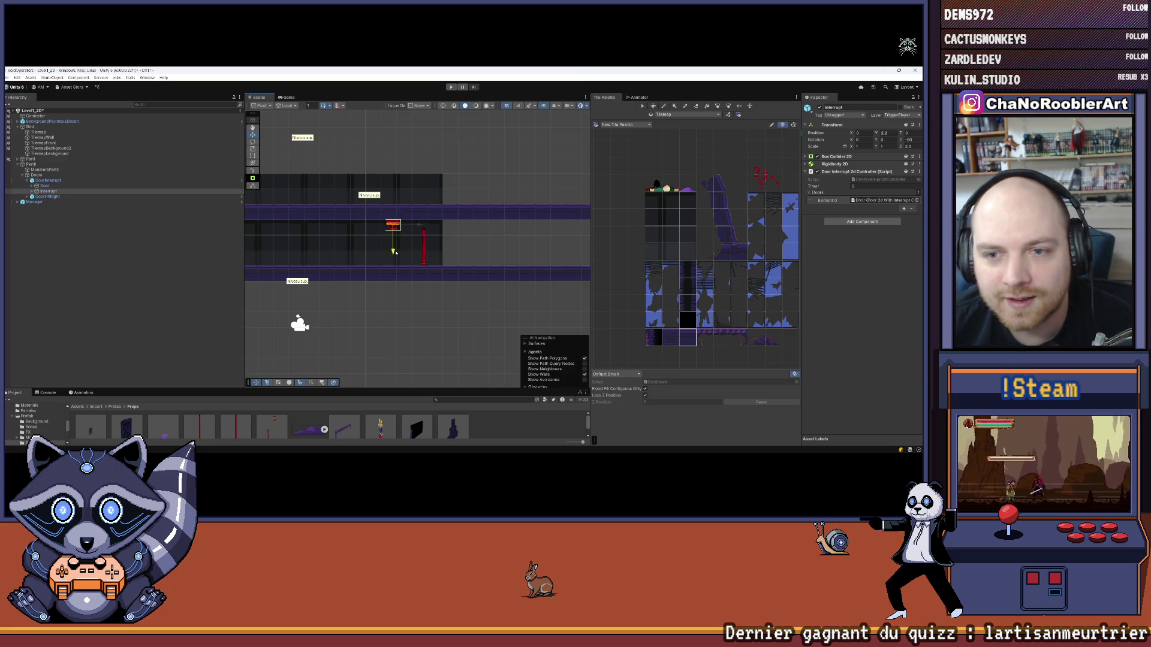
left_click(123, 258)
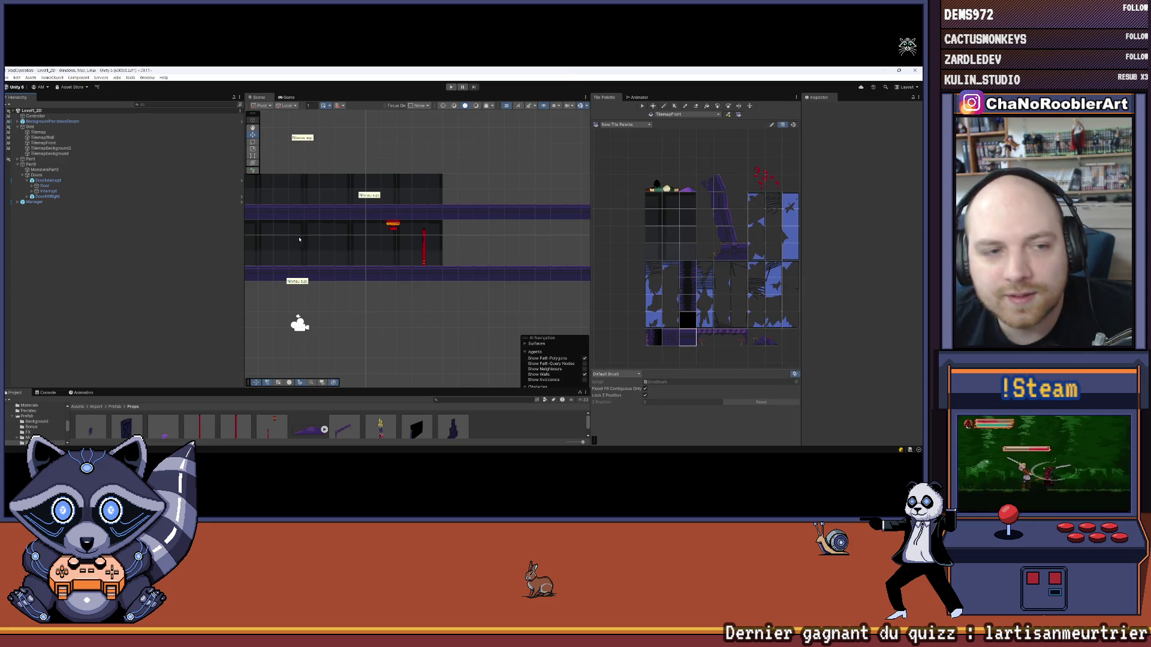
left_click_drag(288, 218, 377, 209)
scroll(377, 209, "down", 3)
scroll(362, 199, "down", 1)
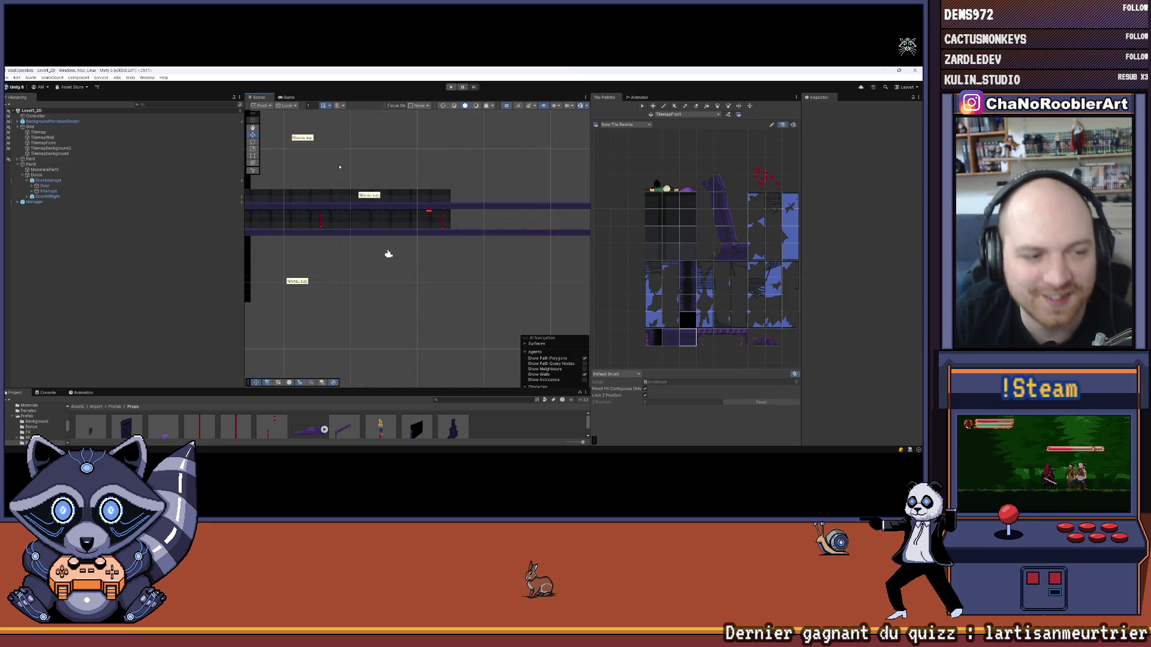